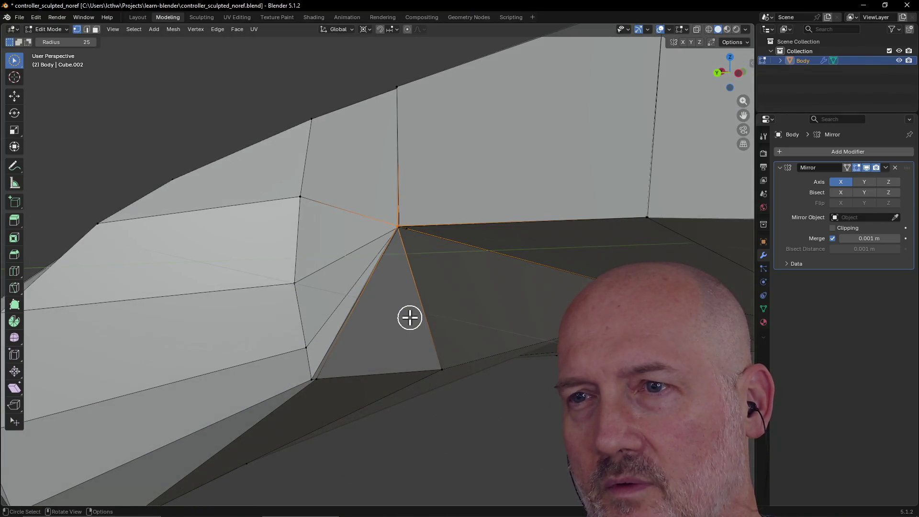
Step: Move the grip's inner corner vertex where the side wall meets the underside, then check it from several angles
{"action": "key", "text": "KP_Decimal"}
{"action": "mouse_move", "coordinate": [398, 305]}
{"action": "middle_mouse_down"}
{"action": "mouse_move", "coordinate": [426, 294]}
{"action": "mouse_move", "coordinate": [421, 262]}
{"action": "mouse_move", "coordinate": [377, 233]}
{"action": "mouse_move", "coordinate": [429, 281]}
{"action": "mouse_move", "coordinate": [421, 367]}
{"action": "mouse_move", "coordinate": [468, 320]}
{"action": "mouse_move", "coordinate": [462, 300]}
{"action": "mouse_move", "coordinate": [440, 354]}
{"action": "mouse_move", "coordinate": [383, 252]}
{"action": "mouse_move", "coordinate": [389, 314]}
{"action": "mouse_move", "coordinate": [371, 264]}
{"action": "mouse_move", "coordinate": [384, 227]}
{"action": "middle_mouse_up"}
{"action": "scroll", "coordinate": [461, 301], "scroll_direction": "down", "scroll_amount": 5}
{"action": "scroll", "coordinate": [441, 353], "scroll_direction": "up", "scroll_amount": 8}
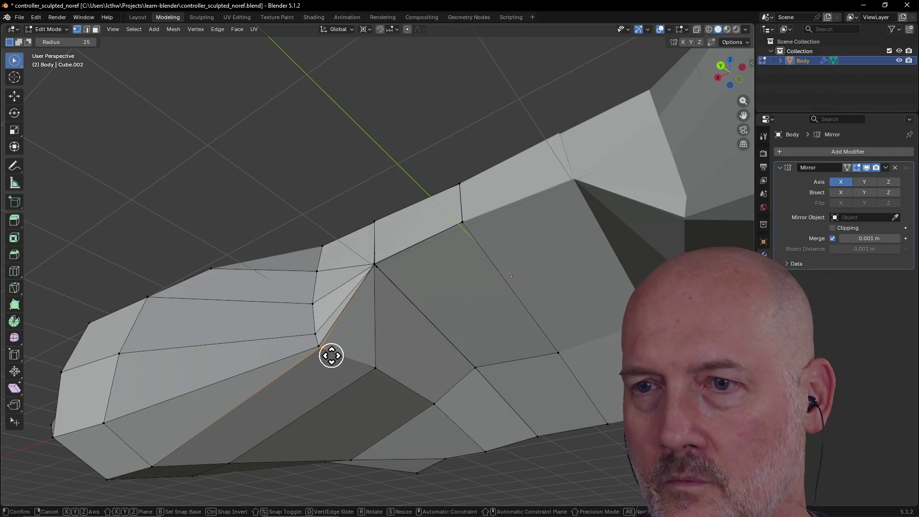
{"action": "key", "text": "g"}
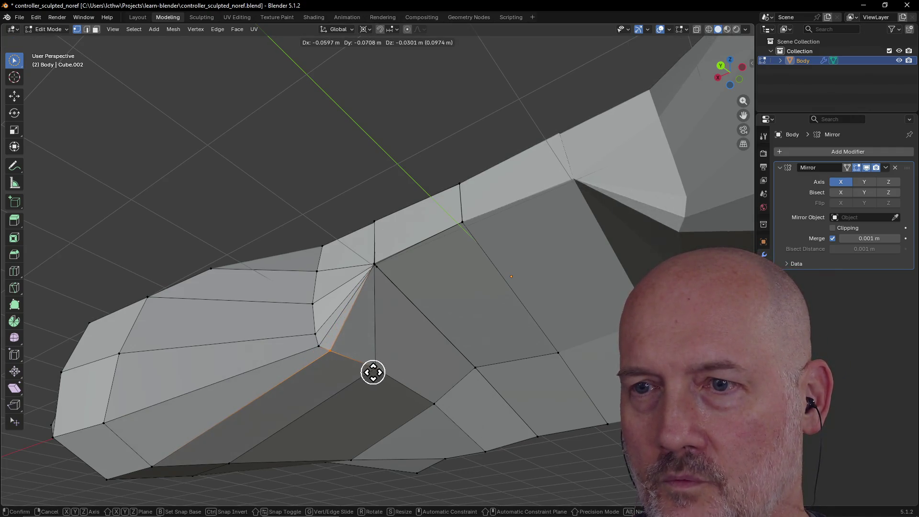
{"action": "left_click", "coordinate": [374, 372]}
{"action": "mouse_move", "coordinate": [374, 372]}
{"action": "middle_mouse_down"}
{"action": "mouse_move", "coordinate": [368, 394]}
{"action": "mouse_move", "coordinate": [338, 363]}
{"action": "mouse_move", "coordinate": [344, 383]}
{"action": "middle_mouse_up"}
{"action": "scroll", "coordinate": [379, 324], "scroll_direction": "up", "scroll_amount": 3}
{"action": "mouse_move", "coordinate": [376, 306]}
{"action": "middle_mouse_down"}
{"action": "mouse_move", "coordinate": [351, 250]}
{"action": "mouse_move", "coordinate": [375, 281]}
{"action": "middle_mouse_up"}
{"action": "scroll", "coordinate": [351, 251], "scroll_direction": "up", "scroll_amount": 3}
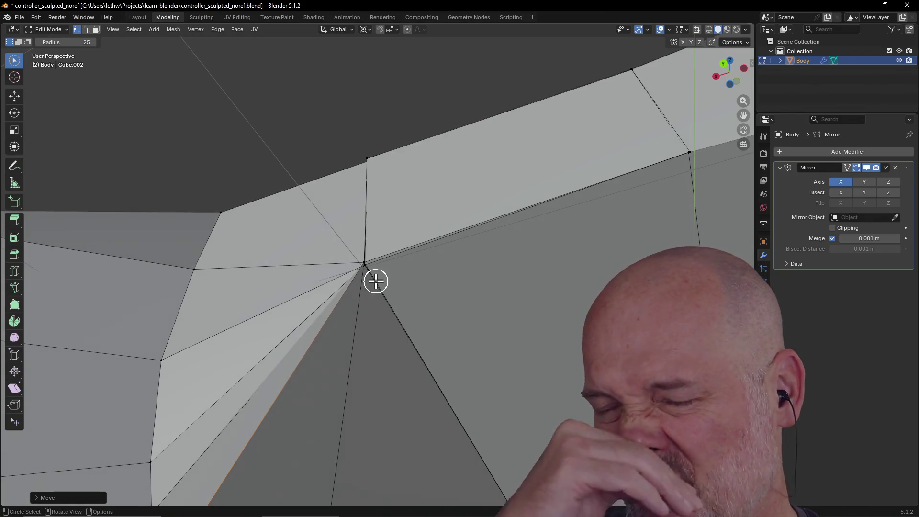
{"action": "mouse_move", "coordinate": [369, 214]}
{"action": "middle_mouse_down"}
{"action": "mouse_move", "coordinate": [408, 263]}
{"action": "mouse_move", "coordinate": [378, 195]}
{"action": "mouse_move", "coordinate": [384, 232]}
{"action": "mouse_move", "coordinate": [409, 252]}
{"action": "mouse_move", "coordinate": [446, 251]}
{"action": "mouse_move", "coordinate": [379, 250]}
{"action": "mouse_move", "coordinate": [363, 240]}
{"action": "mouse_move", "coordinate": [363, 181]}
{"action": "mouse_move", "coordinate": [342, 142]}
{"action": "mouse_move", "coordinate": [392, 257]}
{"action": "mouse_move", "coordinate": [334, 213]}
{"action": "mouse_move", "coordinate": [221, 242]}
{"action": "mouse_move", "coordinate": [263, 254]}
{"action": "mouse_move", "coordinate": [228, 260]}
{"action": "mouse_move", "coordinate": [214, 252]}
{"action": "mouse_move", "coordinate": [366, 242]}
{"action": "mouse_move", "coordinate": [363, 180]}
{"action": "mouse_move", "coordinate": [349, 144]}
{"action": "mouse_move", "coordinate": [332, 139]}
{"action": "mouse_move", "coordinate": [338, 217]}
{"action": "middle_mouse_up"}
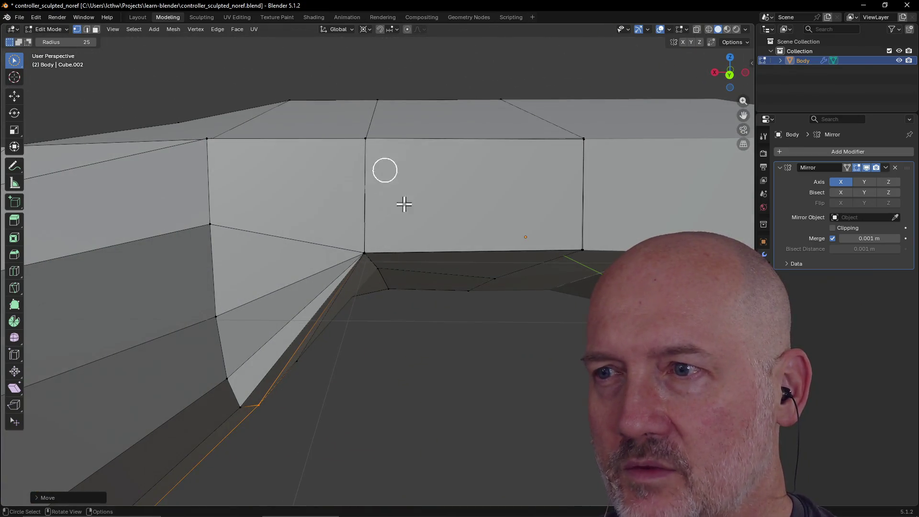
{"action": "middle_click_drag", "start_coordinate": [598, 201], "coordinate": [620, 184]}
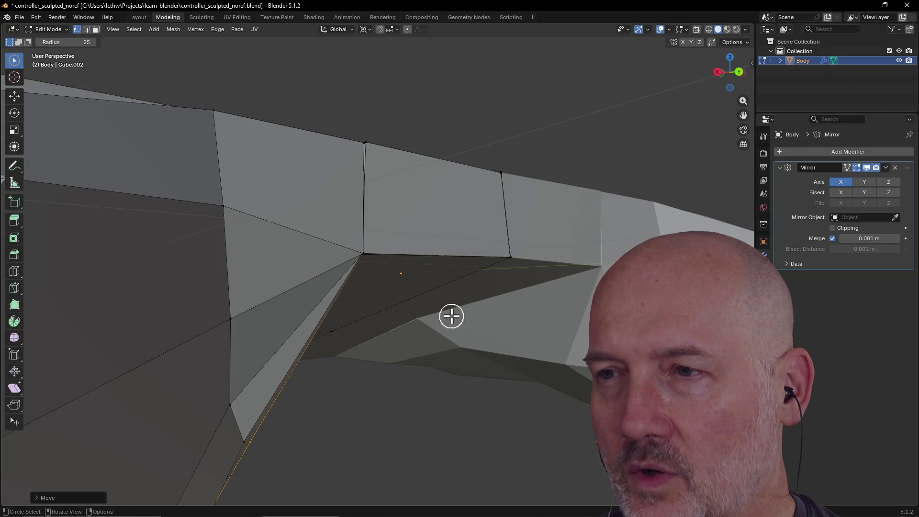
{"action": "middle_click_drag", "start_coordinate": [452, 316], "coordinate": [428, 318]}
{"action": "scroll", "coordinate": [532, 258], "scroll_direction": "down", "scroll_amount": 5}
{"action": "middle_click_drag", "start_coordinate": [533, 259], "coordinate": [410, 236]}
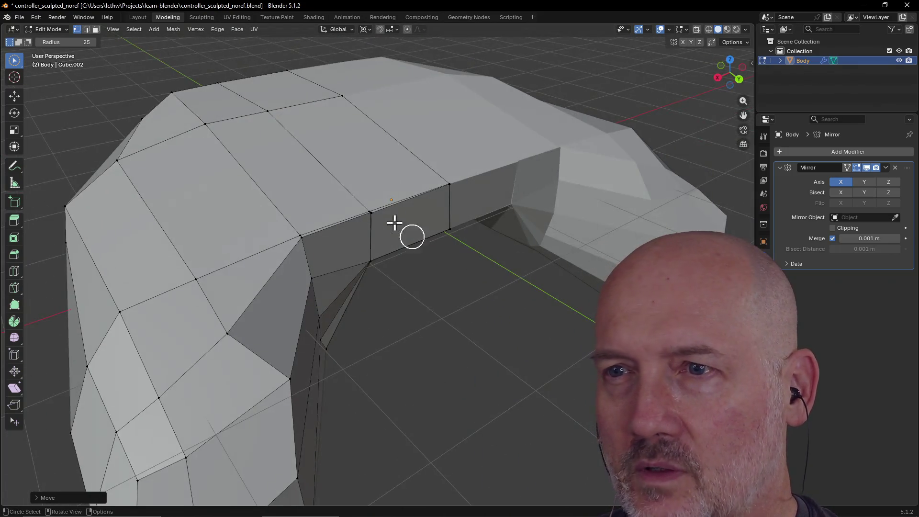
{"action": "scroll", "coordinate": [353, 191], "scroll_direction": "up", "scroll_amount": 5}
{"action": "mouse_move", "coordinate": [353, 191]}
{"action": "middle_mouse_down"}
{"action": "mouse_move", "coordinate": [356, 217]}
{"action": "mouse_move", "coordinate": [372, 192]}
{"action": "mouse_move", "coordinate": [322, 189]}
{"action": "mouse_move", "coordinate": [355, 167]}
{"action": "mouse_move", "coordinate": [352, 119]}
{"action": "mouse_move", "coordinate": [321, 103]}
{"action": "mouse_move", "coordinate": [312, 69]}
{"action": "mouse_move", "coordinate": [359, 139]}
{"action": "mouse_move", "coordinate": [297, 68]}
{"action": "mouse_move", "coordinate": [333, 148]}
{"action": "mouse_move", "coordinate": [332, 211]}
{"action": "mouse_move", "coordinate": [340, 152]}
{"action": "mouse_move", "coordinate": [363, 148]}
{"action": "mouse_move", "coordinate": [371, 188]}
{"action": "mouse_move", "coordinate": [349, 228]}
{"action": "mouse_move", "coordinate": [367, 213]}
{"action": "mouse_move", "coordinate": [354, 193]}
{"action": "middle_mouse_up"}
{"action": "scroll", "coordinate": [355, 167], "scroll_direction": "down", "scroll_amount": 3}
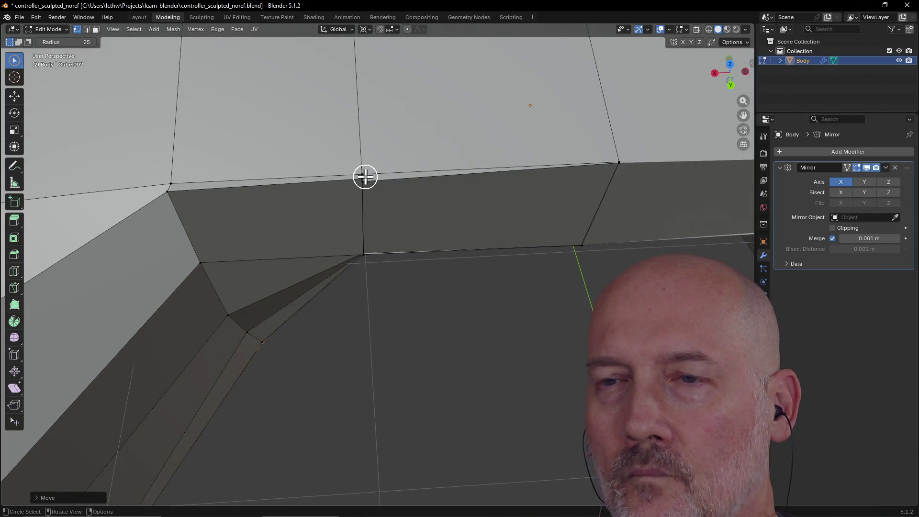
Step: Save the controller file and select the edges along the grip seam
{"action": "key", "text": "ctrl+s"}
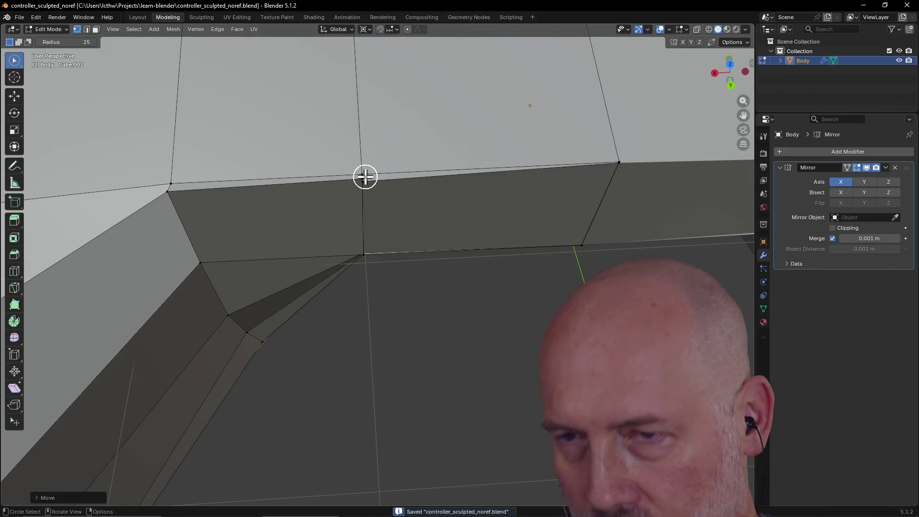
{"action": "left_click", "coordinate": [365, 179]}
{"action": "scroll", "coordinate": [302, 176], "scroll_direction": "up", "scroll_amount": 3}
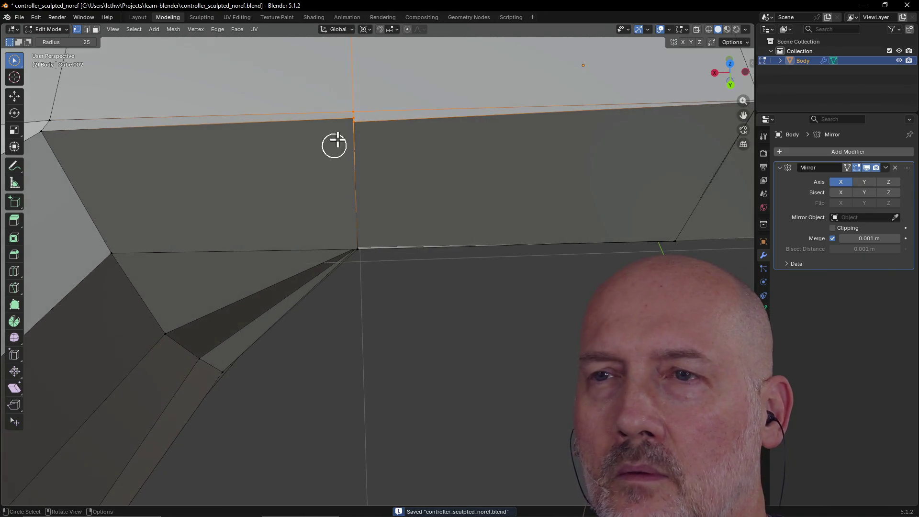
{"action": "scroll", "coordinate": [337, 132], "scroll_direction": "down", "scroll_amount": 1}
{"action": "mouse_move", "coordinate": [337, 132]}
{"action": "middle_mouse_down"}
{"action": "mouse_move", "coordinate": [324, 152]}
{"action": "mouse_move", "coordinate": [417, 141]}
{"action": "mouse_move", "coordinate": [374, 145]}
{"action": "middle_mouse_up"}
Step: Nudge the seam vertex to tighten the sliver face along the wall–underside corner
{"action": "key", "text": "c"}
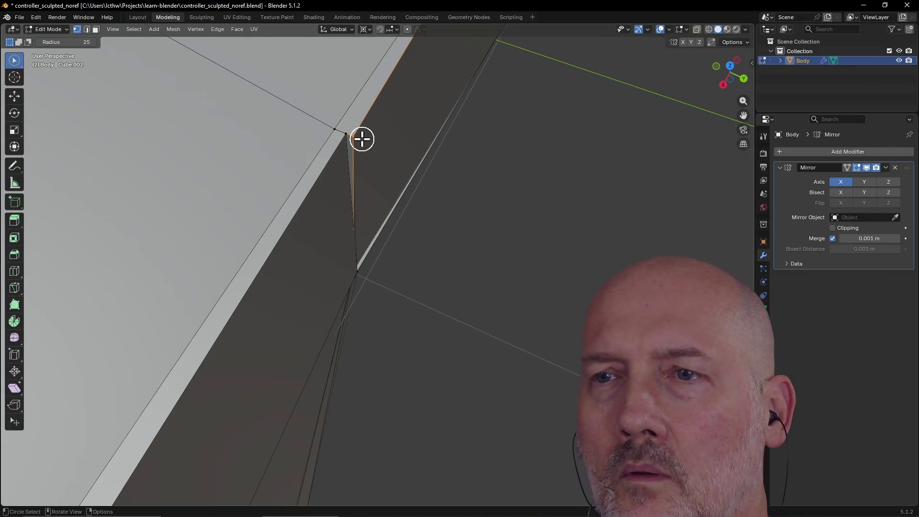
{"action": "key", "text": "g"}
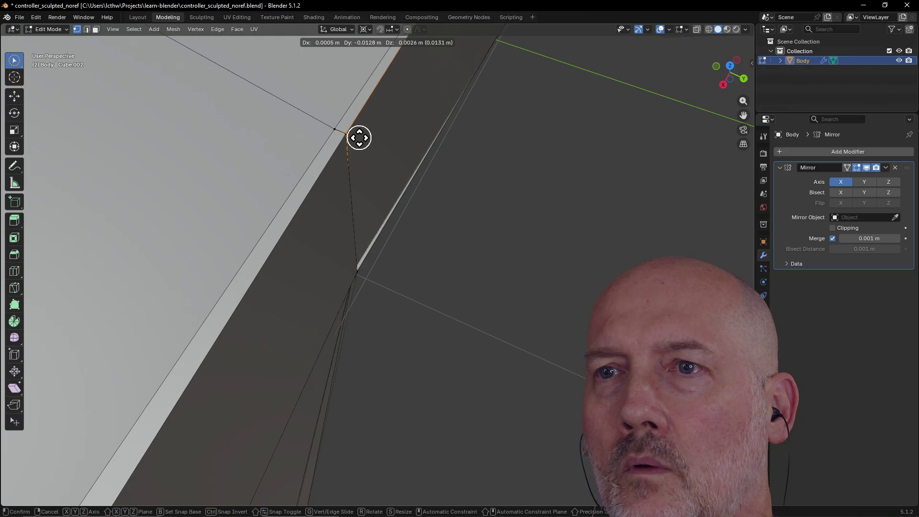
{"action": "left_click", "coordinate": [359, 138]}
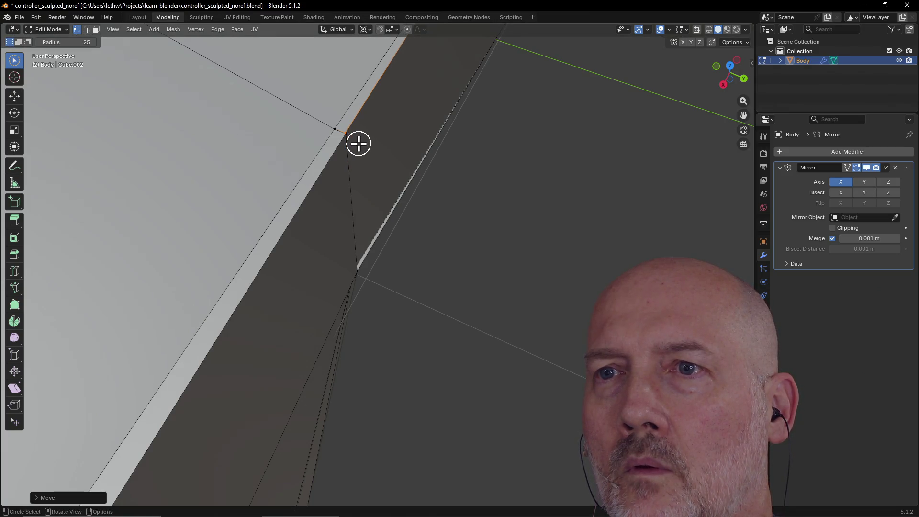
{"action": "key", "text": "ctrl+z"}
{"action": "key", "text": "ctrl+shift+z"}
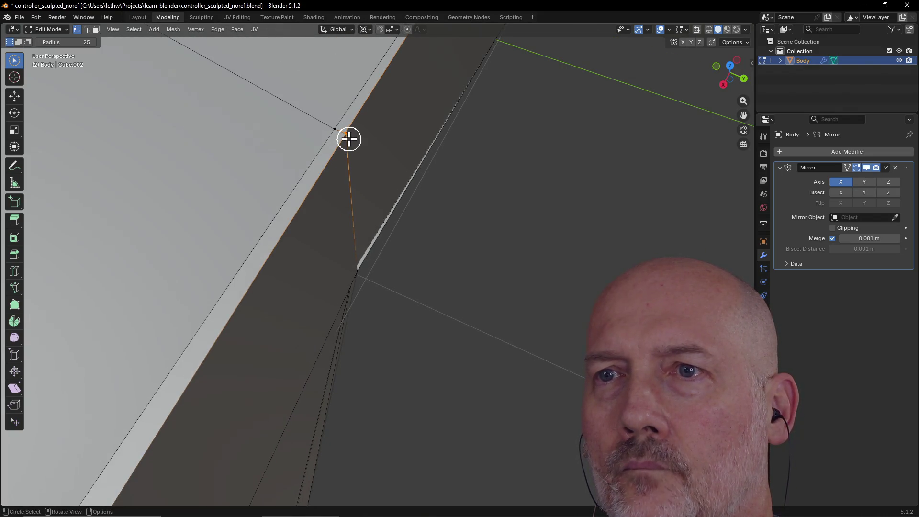
{"action": "key", "text": "m"}
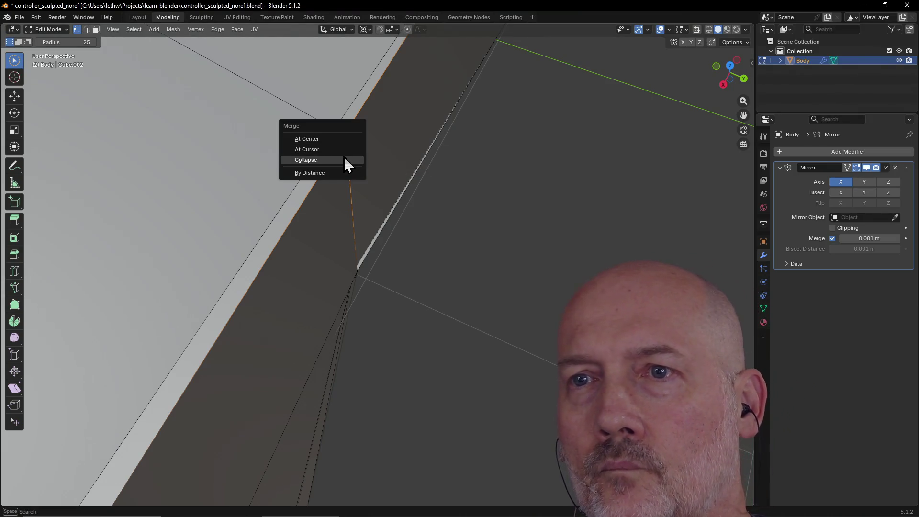
{"action": "left_click", "coordinate": [336, 172]}
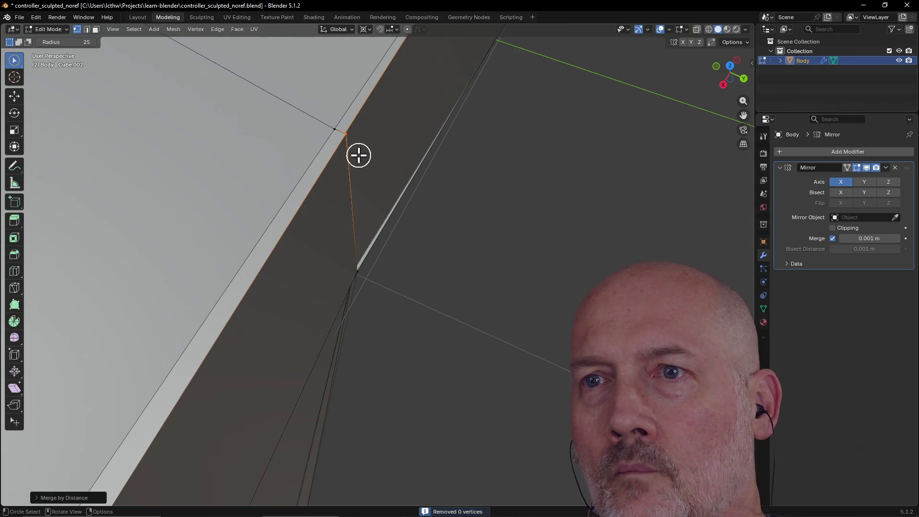
{"action": "scroll", "coordinate": [366, 154], "scroll_direction": "up", "scroll_amount": 2}
{"action": "mouse_move", "coordinate": [326, 99]}
{"action": "middle_mouse_down"}
{"action": "mouse_move", "coordinate": [314, 76]}
{"action": "mouse_move", "coordinate": [294, 119]}
{"action": "mouse_move", "coordinate": [339, 183]}
{"action": "mouse_move", "coordinate": [364, 259]}
{"action": "mouse_move", "coordinate": [349, 273]}
{"action": "mouse_move", "coordinate": [355, 289]}
{"action": "mouse_move", "coordinate": [315, 241]}
{"action": "middle_mouse_up"}
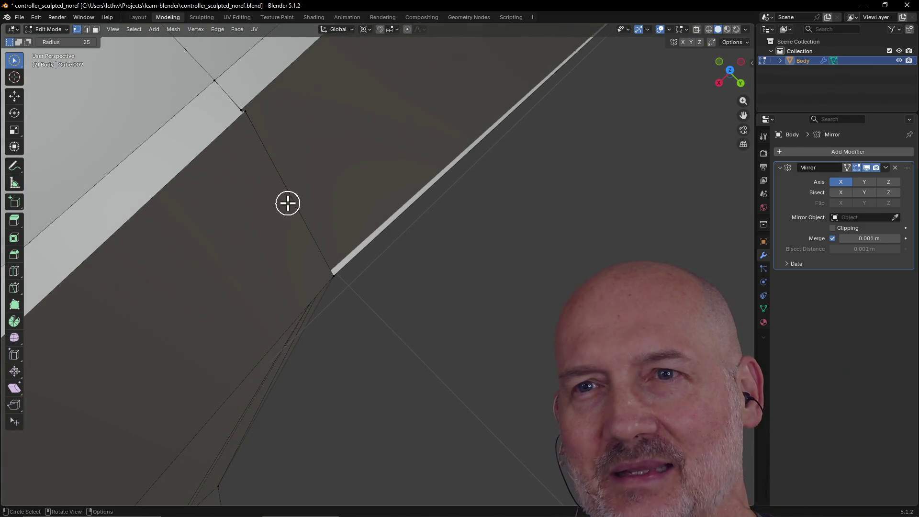
{"action": "middle_click_drag", "start_coordinate": [270, 143], "coordinate": [268, 138]}
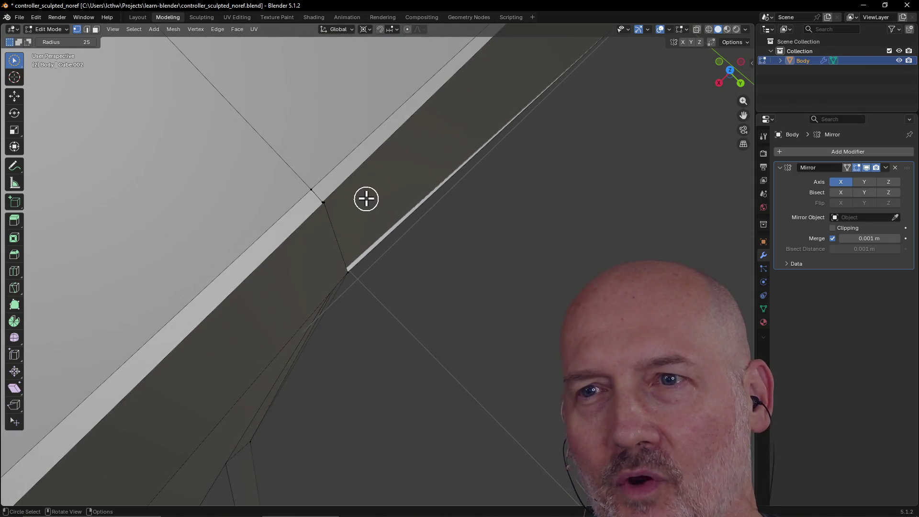
{"action": "scroll", "coordinate": [329, 205], "scroll_direction": "down", "scroll_amount": 5}
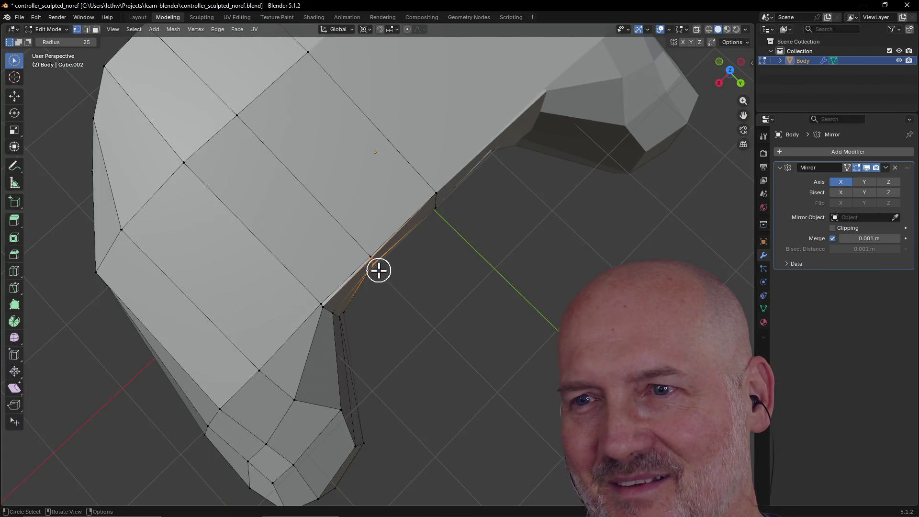
{"action": "scroll", "coordinate": [379, 271], "scroll_direction": "up", "scroll_amount": 5}
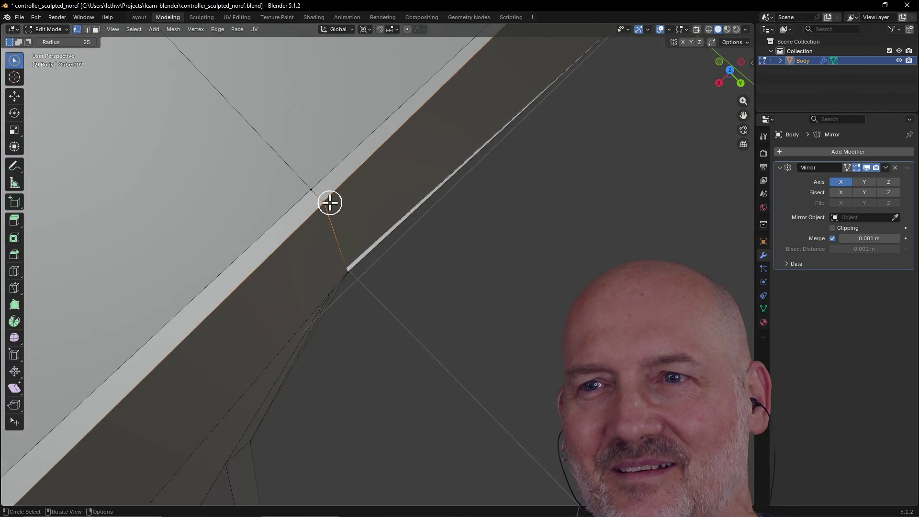
{"action": "scroll", "coordinate": [330, 233], "scroll_direction": "down", "scroll_amount": 10}
{"action": "middle_click_drag", "start_coordinate": [404, 246], "coordinate": [372, 203]}
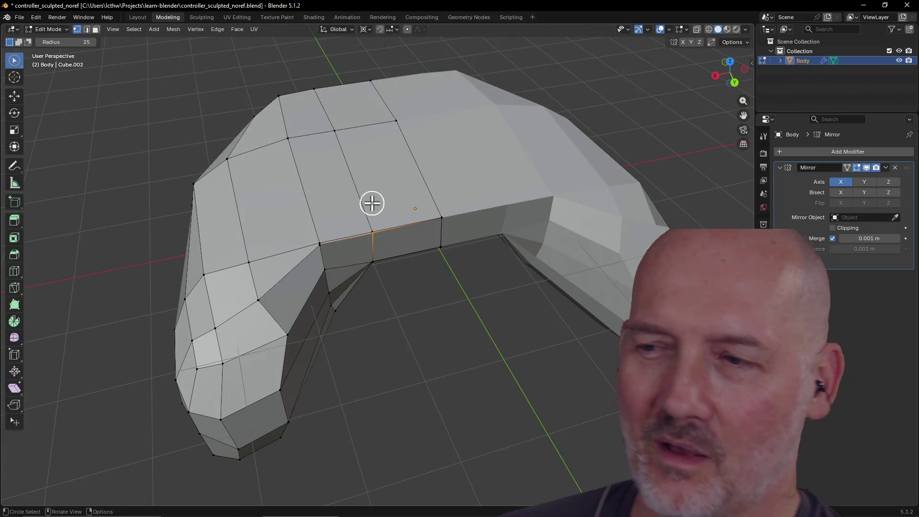
{"action": "scroll", "coordinate": [372, 203], "scroll_direction": "down", "scroll_amount": 2}
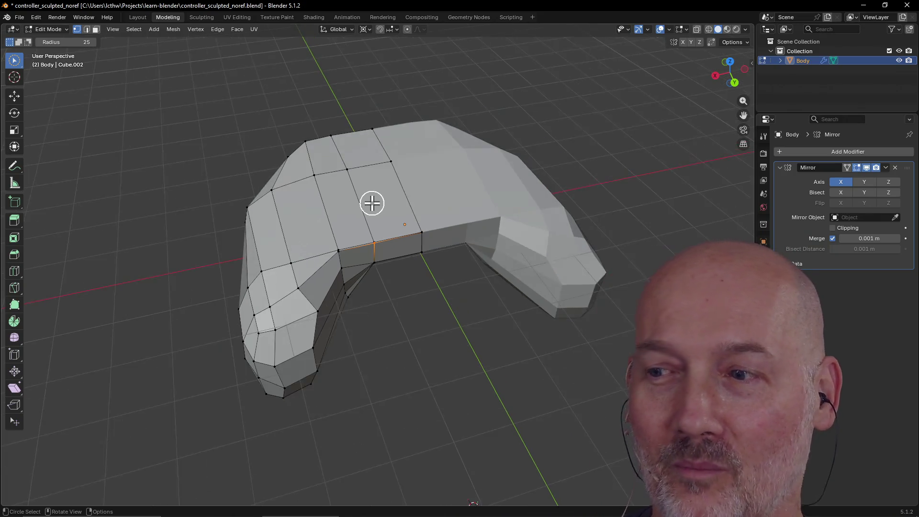
{"action": "key", "text": "m"}
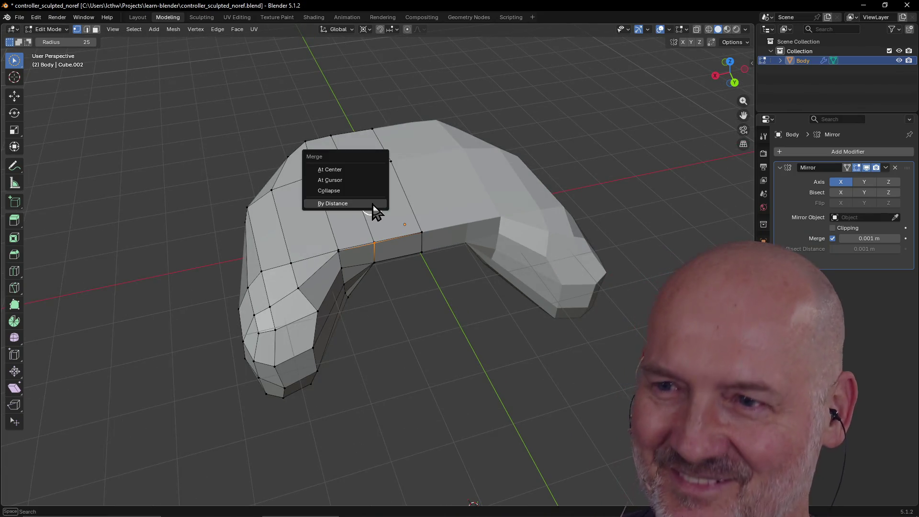
{"action": "left_click", "coordinate": [373, 205]}
{"action": "scroll", "coordinate": [383, 242], "scroll_direction": "up", "scroll_amount": 5}
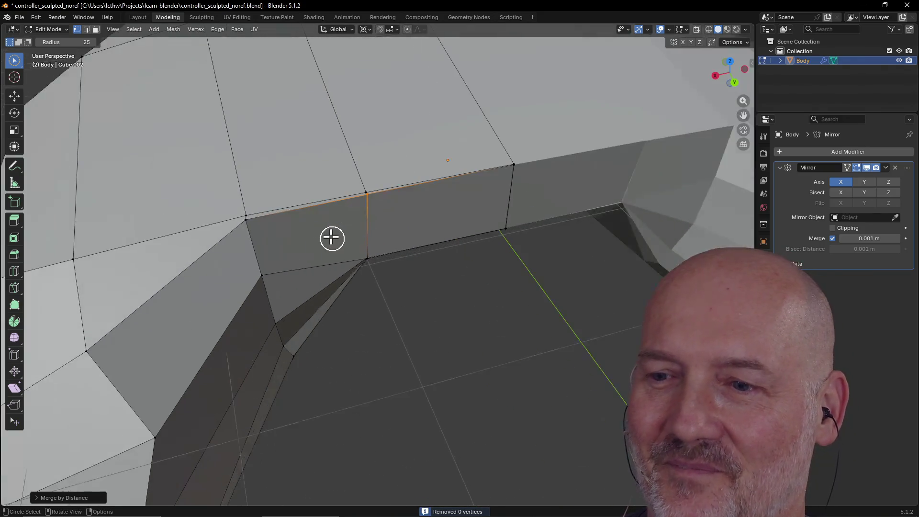
{"action": "scroll", "coordinate": [338, 234], "scroll_direction": "down", "scroll_amount": 4}
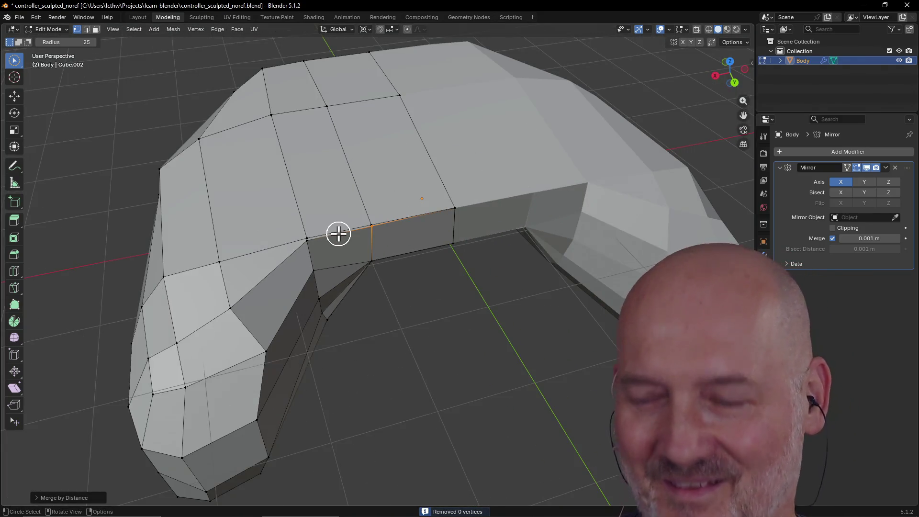
{"action": "scroll", "coordinate": [359, 222], "scroll_direction": "up", "scroll_amount": 5}
{"action": "mouse_move", "coordinate": [332, 220]}
{"action": "middle_mouse_down"}
{"action": "mouse_move", "coordinate": [350, 199]}
{"action": "mouse_move", "coordinate": [398, 217]}
{"action": "mouse_move", "coordinate": [430, 215]}
{"action": "mouse_move", "coordinate": [426, 230]}
{"action": "middle_mouse_up"}
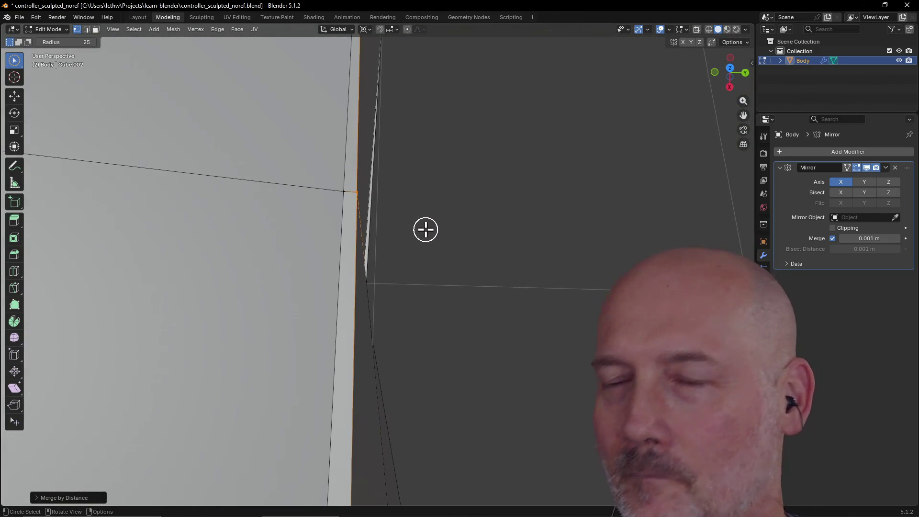
{"action": "mouse_move", "coordinate": [381, 196]}
{"action": "middle_mouse_down"}
{"action": "mouse_move", "coordinate": [353, 177]}
{"action": "mouse_move", "coordinate": [353, 195]}
{"action": "mouse_move", "coordinate": [246, 181]}
{"action": "mouse_move", "coordinate": [182, 195]}
{"action": "mouse_move", "coordinate": [239, 189]}
{"action": "middle_mouse_up"}
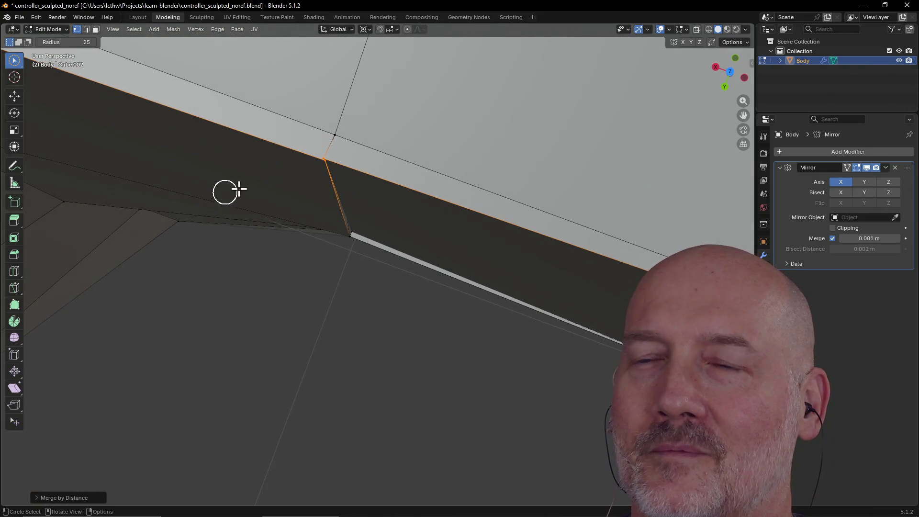
{"action": "mouse_move", "coordinate": [246, 158]}
{"action": "middle_mouse_down"}
{"action": "mouse_move", "coordinate": [277, 136]}
{"action": "mouse_move", "coordinate": [285, 160]}
{"action": "mouse_move", "coordinate": [275, 169]}
{"action": "mouse_move", "coordinate": [279, 161]}
{"action": "middle_mouse_up"}
{"action": "key", "text": "grave"}
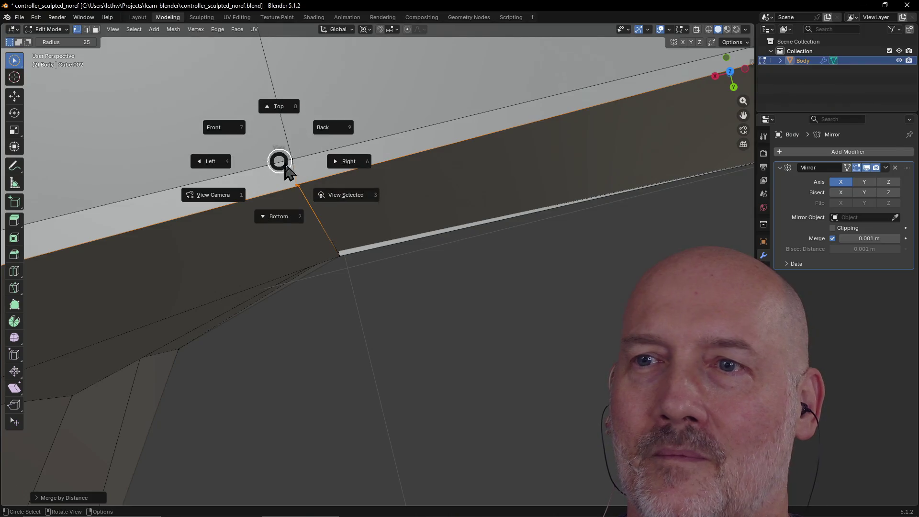
Step: Frame the selected seam edges and shift them 0.0016 m to line up with the neighbouring face
{"action": "left_click", "coordinate": [332, 195]}
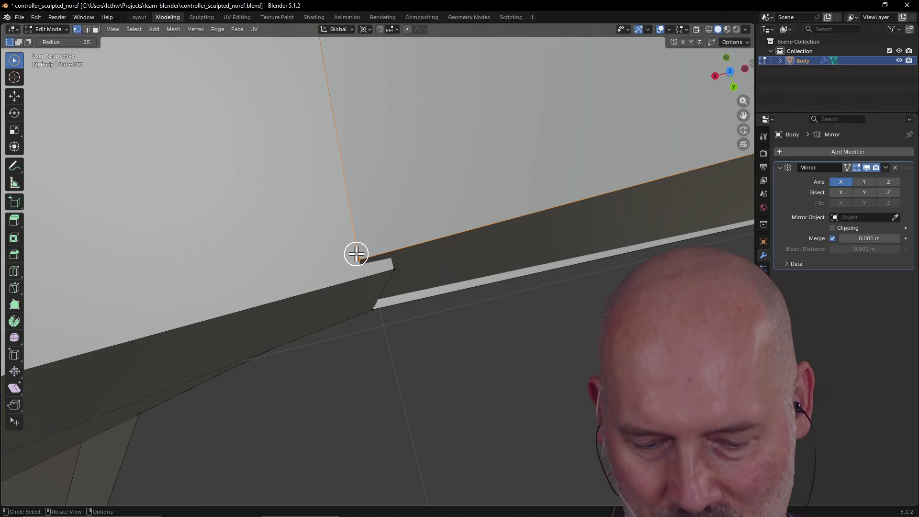
{"action": "key", "text": "g"}
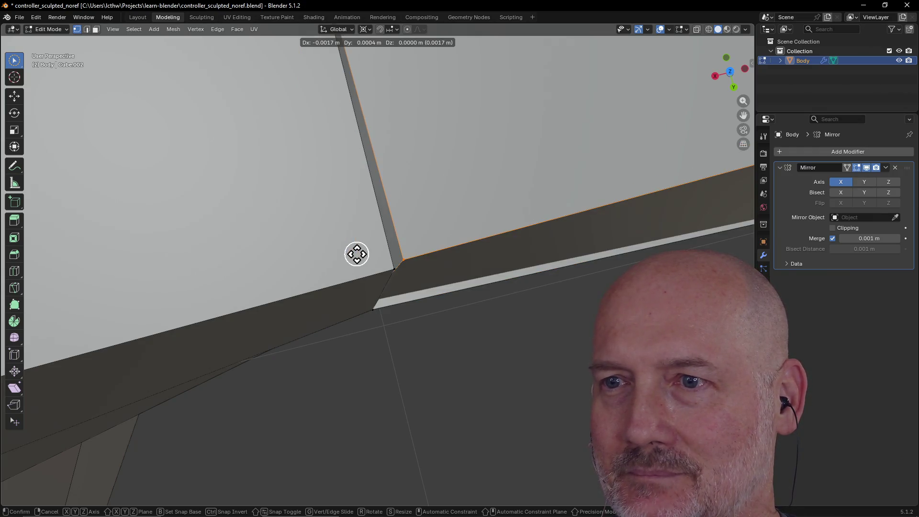
{"action": "left_click", "coordinate": [356, 254]}
{"action": "middle_click_drag", "start_coordinate": [355, 252], "coordinate": [347, 223]}
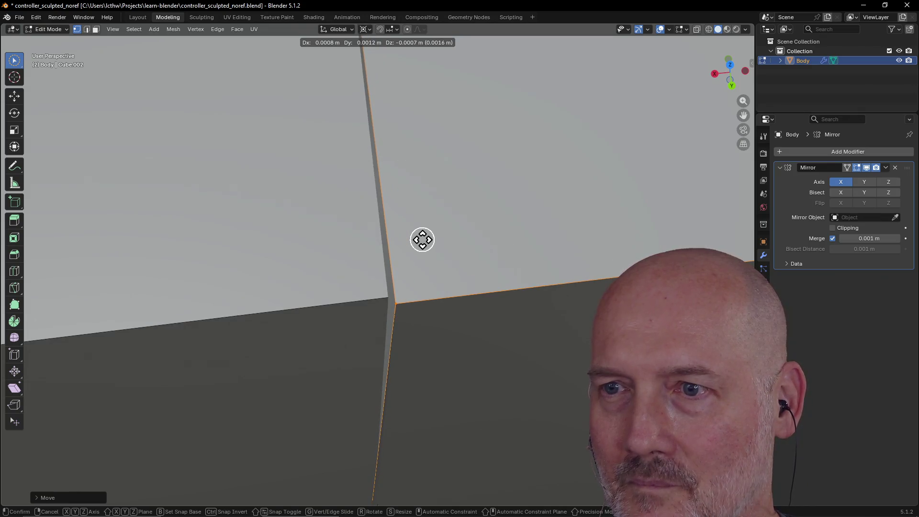
{"action": "left_click", "coordinate": [422, 240]}
Step: Move the selected grip edges twice so the seam runs down to the wall–underside corner
{"action": "middle_click_drag", "start_coordinate": [418, 246], "coordinate": [470, 217]}
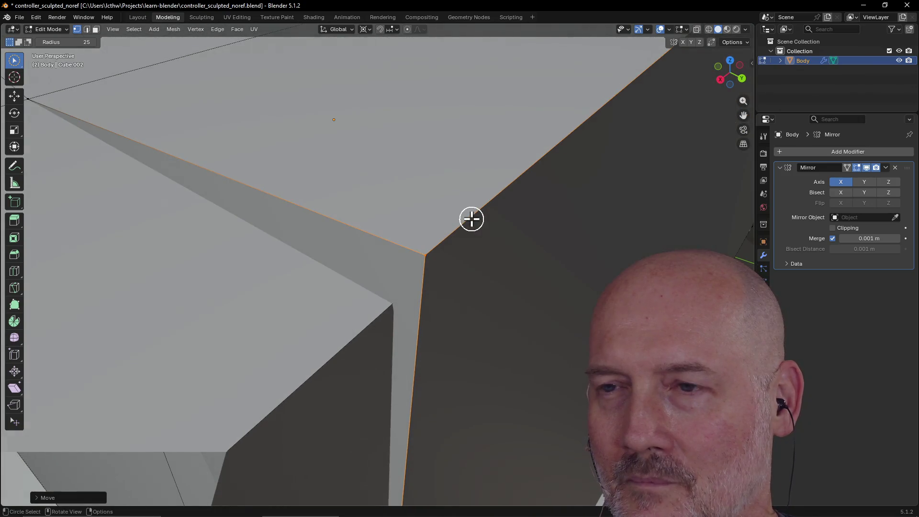
{"action": "key", "text": "g"}
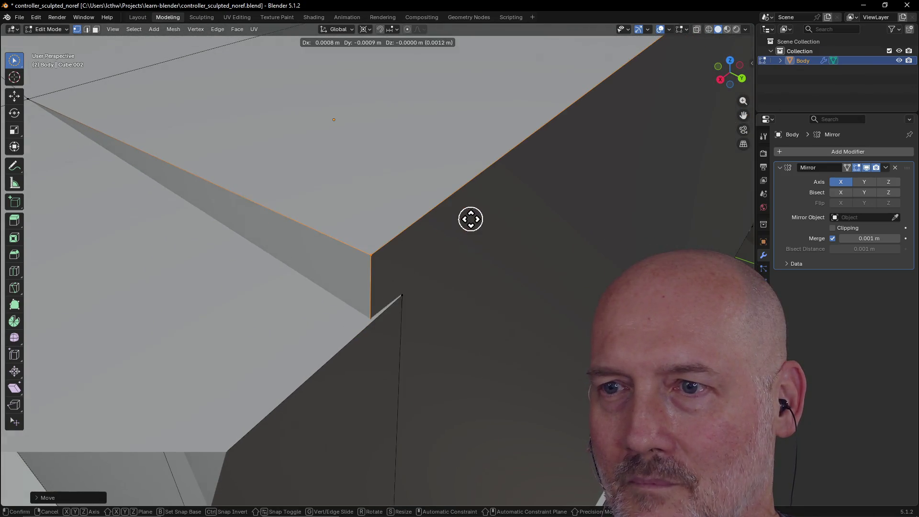
{"action": "left_click", "coordinate": [472, 219]}
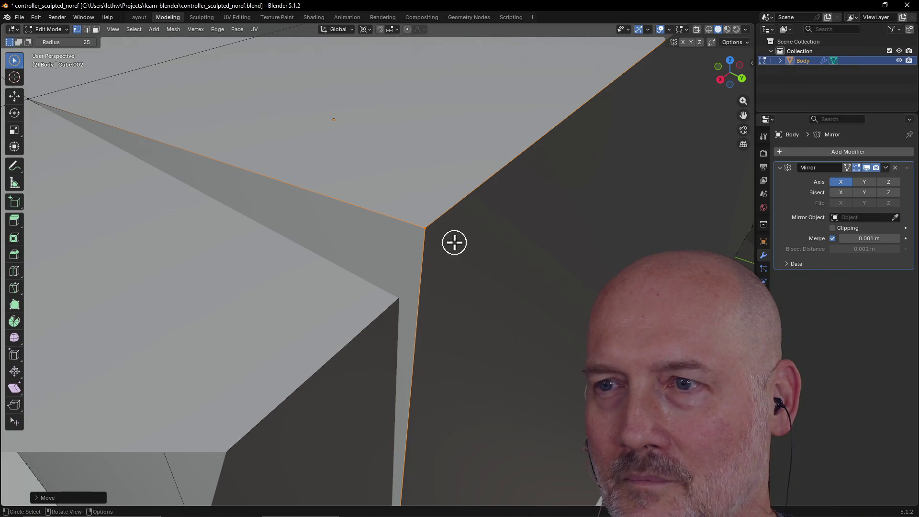
{"action": "mouse_move", "coordinate": [413, 314]}
{"action": "middle_mouse_down"}
{"action": "mouse_move", "coordinate": [412, 331]}
{"action": "mouse_move", "coordinate": [422, 265]}
{"action": "middle_mouse_up"}
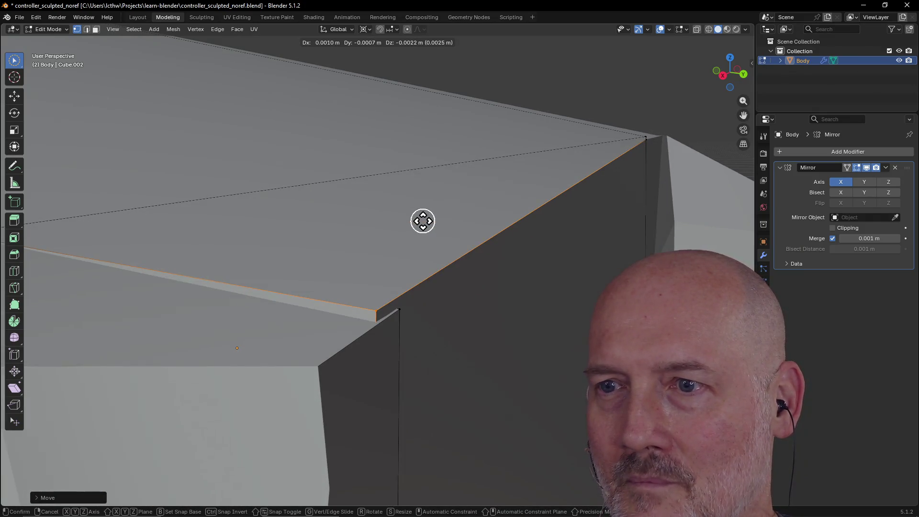
{"action": "left_click", "coordinate": [424, 225]}
{"action": "middle_click_drag", "start_coordinate": [423, 249], "coordinate": [401, 266]}
{"action": "left_click", "coordinate": [350, 281]}
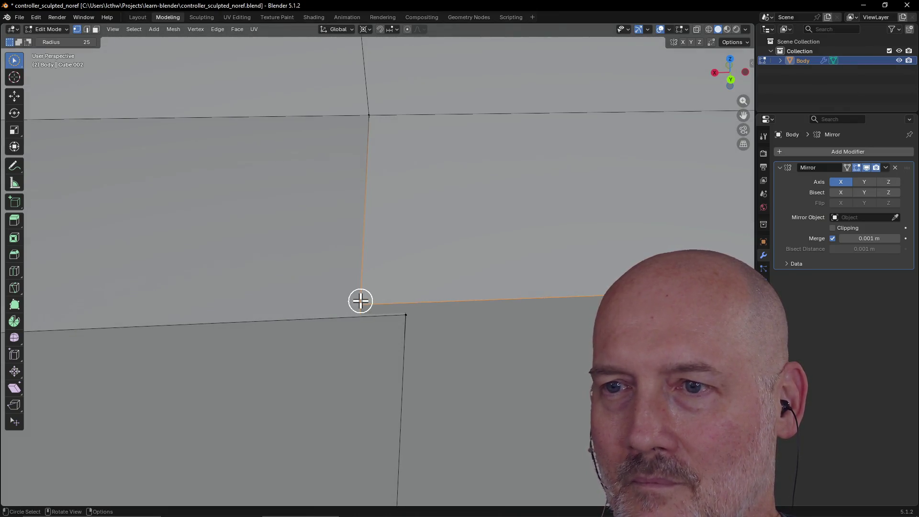
{"action": "key", "text": "g"}
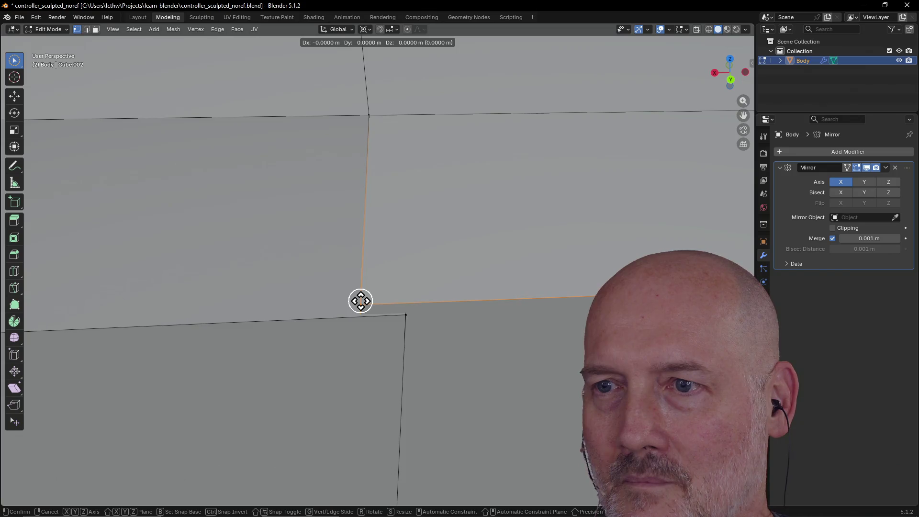
{"action": "left_click", "coordinate": [361, 300]}
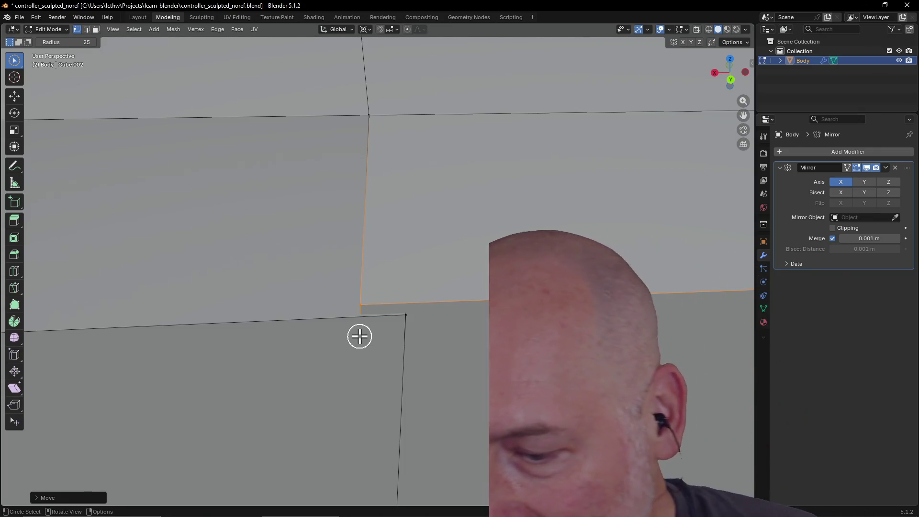
Step: Select the near-coincident vertices at the grip opening's corner
{"action": "middle_click_drag", "start_coordinate": [394, 337], "coordinate": [408, 325]}
{"action": "left_click", "coordinate": [401, 321]}
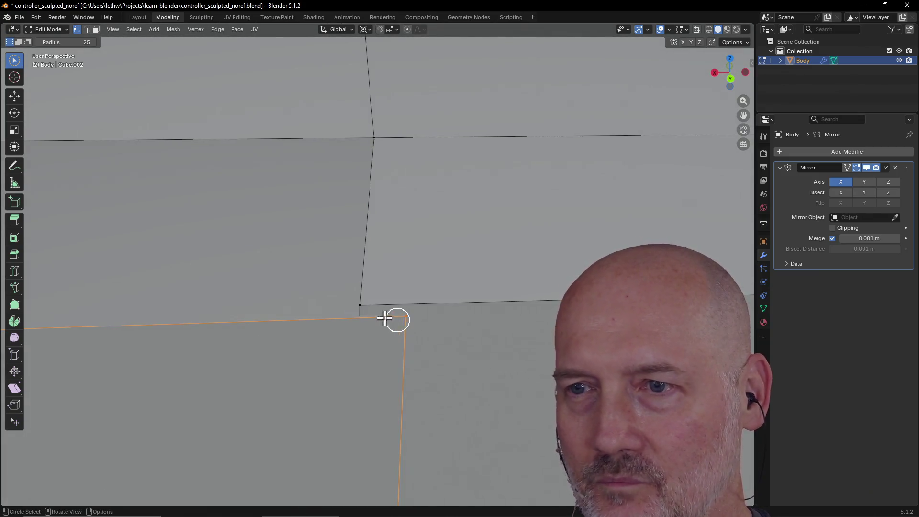
{"action": "middle_click_drag", "start_coordinate": [361, 302], "coordinate": [362, 305]}
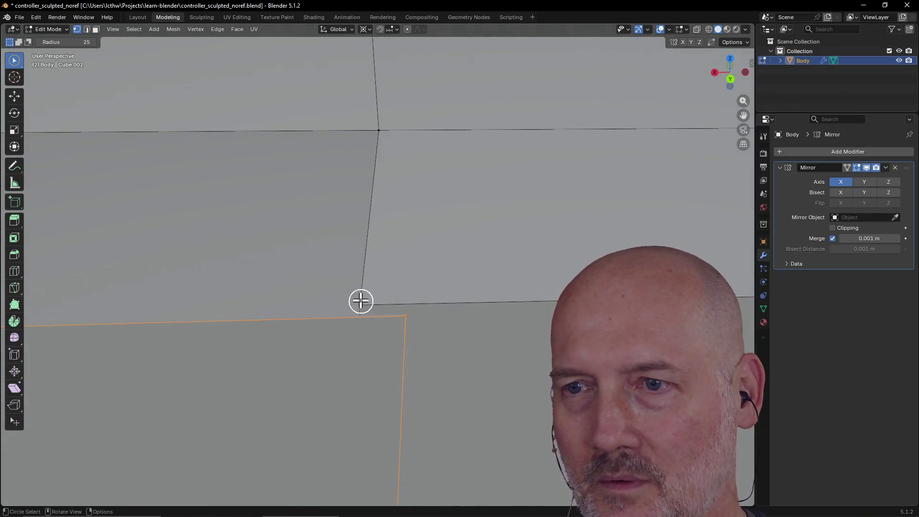
{"action": "mouse_move", "coordinate": [364, 343]}
{"action": "middle_mouse_down"}
{"action": "mouse_move", "coordinate": [410, 330]}
{"action": "mouse_move", "coordinate": [425, 338]}
{"action": "mouse_move", "coordinate": [371, 333]}
{"action": "middle_mouse_up"}
Step: Try merging them By Distance, Collapse and At Center, undoing the last merge
{"action": "key", "text": "m"}
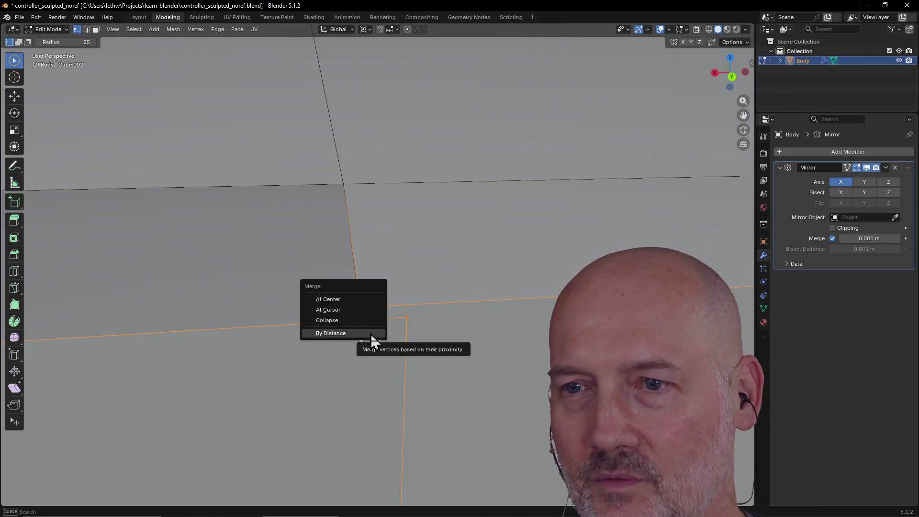
{"action": "left_click", "coordinate": [371, 333]}
{"action": "mouse_move", "coordinate": [401, 356]}
{"action": "middle_mouse_down"}
{"action": "mouse_move", "coordinate": [530, 387]}
{"action": "mouse_move", "coordinate": [407, 379]}
{"action": "mouse_move", "coordinate": [399, 362]}
{"action": "mouse_move", "coordinate": [399, 372]}
{"action": "middle_mouse_up"}
{"action": "key", "text": "m"}
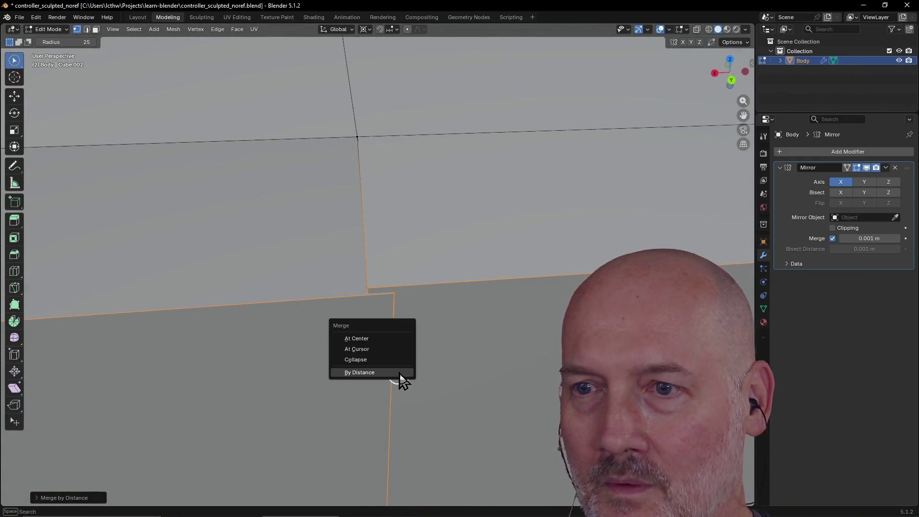
{"action": "left_click", "coordinate": [378, 360]}
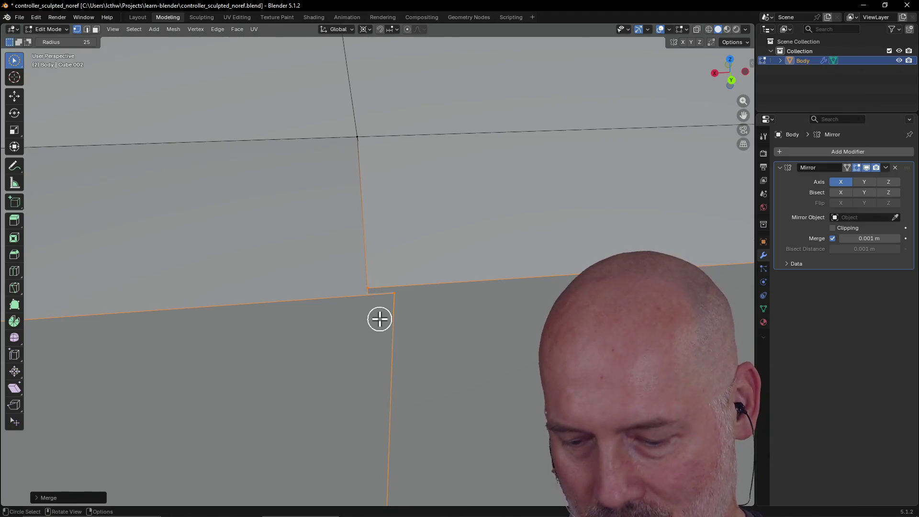
{"action": "key", "text": "m"}
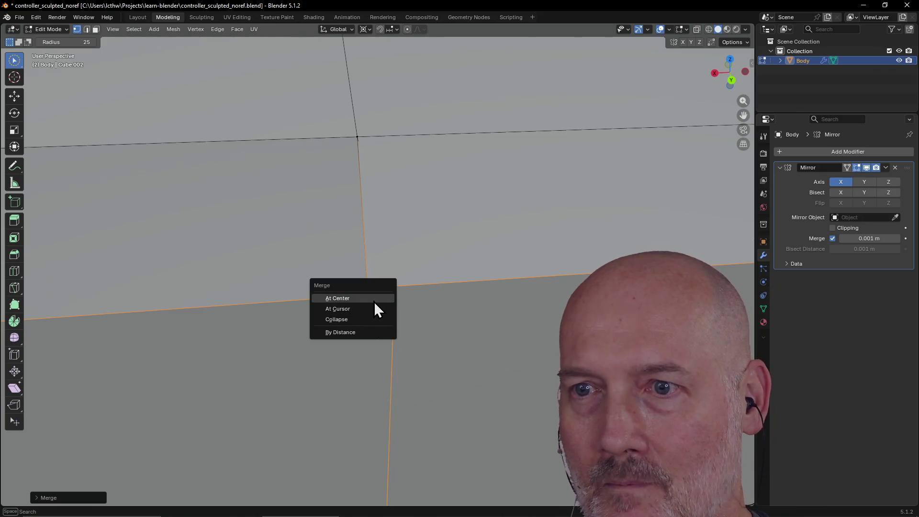
{"action": "left_click", "coordinate": [373, 301]}
{"action": "key", "text": "ctrl+z"}
{"action": "key", "text": "ctrl+z"}
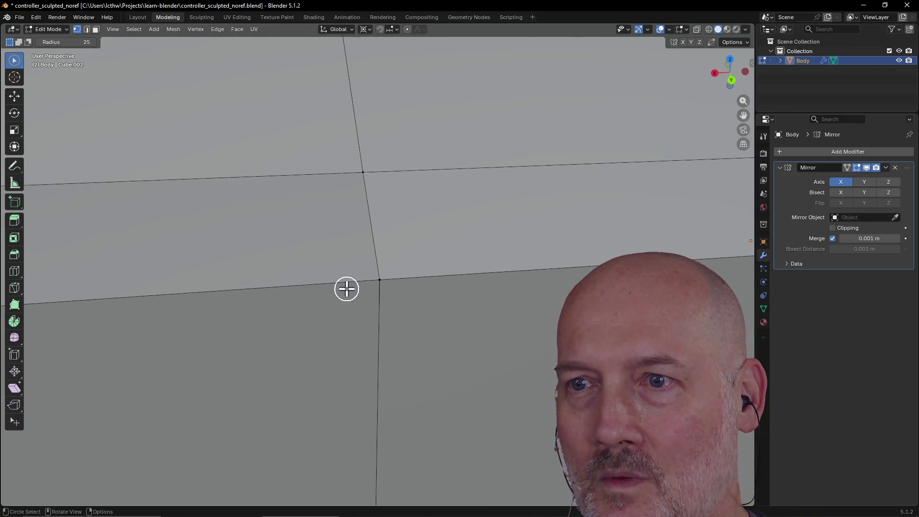
Step: Select the edges around the corner vertex and merge them By Distance
{"action": "left_click_drag", "start_coordinate": [395, 273], "coordinate": [385, 282]}
{"action": "scroll", "coordinate": [320, 248], "scroll_direction": "down", "scroll_amount": 8}
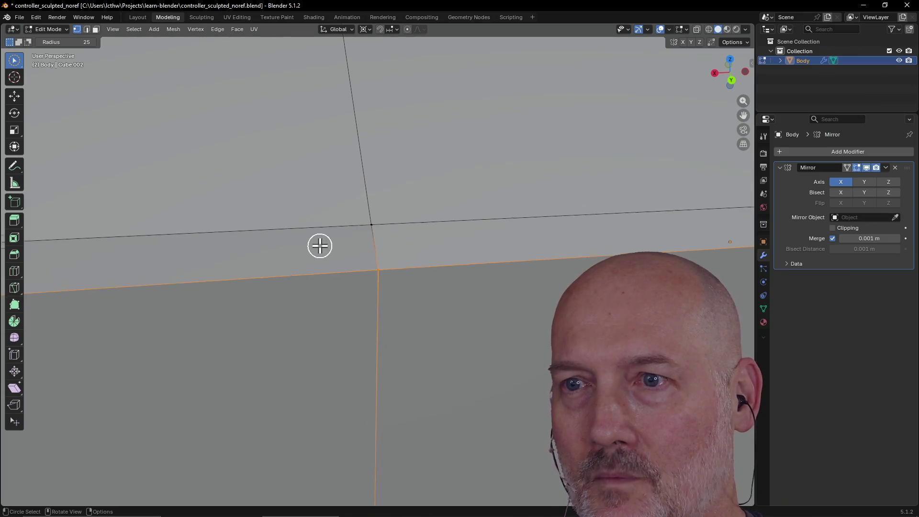
{"action": "scroll", "coordinate": [350, 286], "scroll_direction": "up", "scroll_amount": 10}
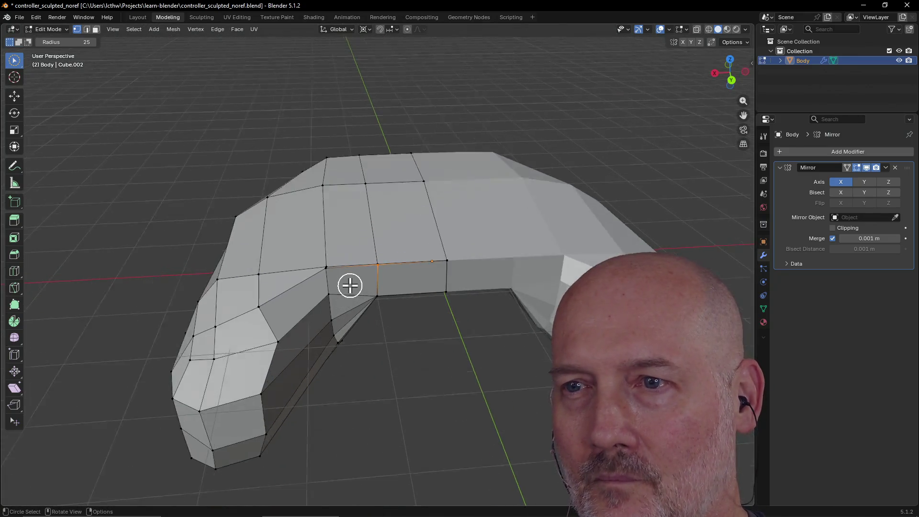
{"action": "mouse_move", "coordinate": [350, 286]}
{"action": "middle_mouse_down"}
{"action": "mouse_move", "coordinate": [423, 304]}
{"action": "mouse_move", "coordinate": [385, 303]}
{"action": "middle_mouse_up"}
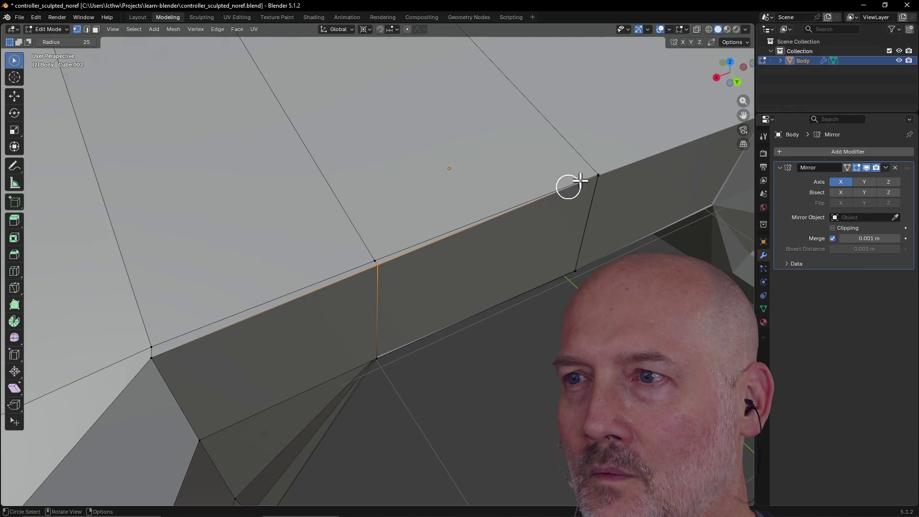
{"action": "key", "text": "m"}
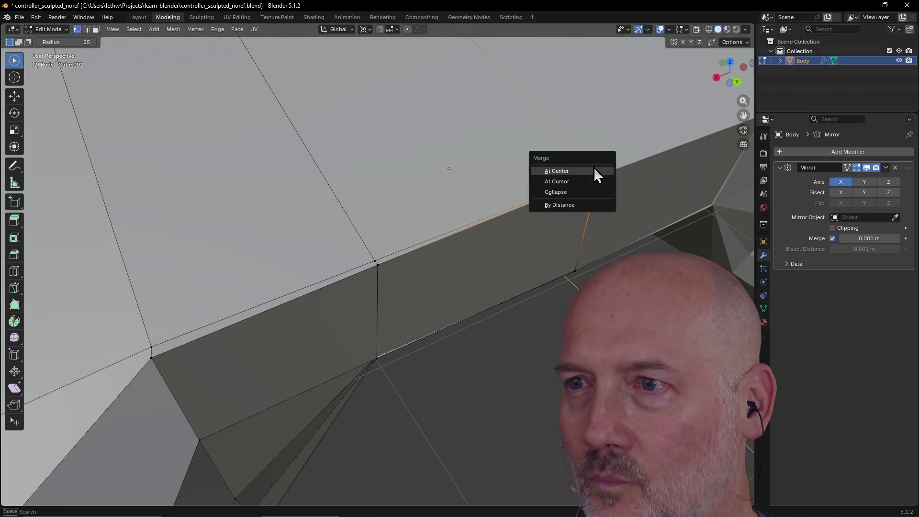
{"action": "left_click", "coordinate": [563, 206]}
Step: Frame the selected edges with View Selected from the view pie
{"action": "scroll", "coordinate": [636, 170], "scroll_direction": "down", "scroll_amount": 3}
{"action": "mouse_move", "coordinate": [634, 171]}
{"action": "middle_mouse_down"}
{"action": "mouse_move", "coordinate": [574, 170]}
{"action": "mouse_move", "coordinate": [606, 168]}
{"action": "middle_mouse_up"}
{"action": "key", "text": "grave"}
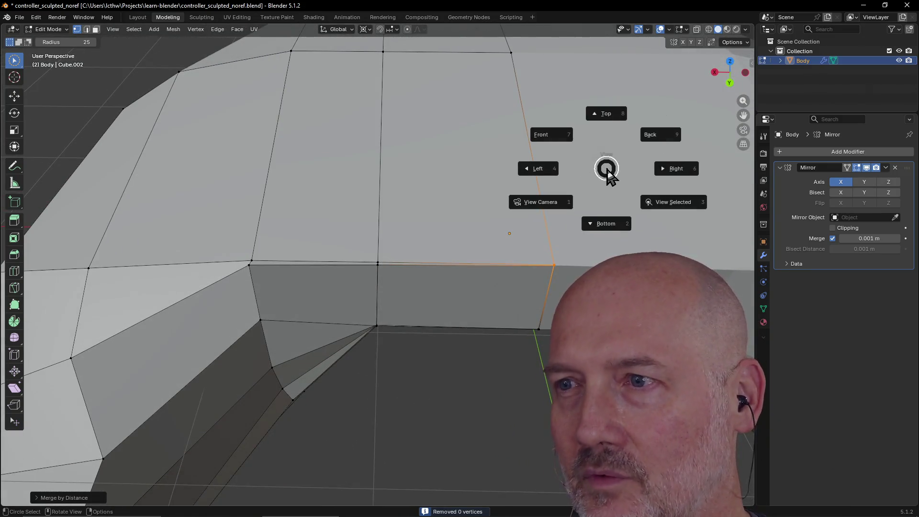
{"action": "left_click", "coordinate": [666, 216]}
{"action": "mouse_move", "coordinate": [560, 240]}
{"action": "middle_mouse_down"}
{"action": "mouse_move", "coordinate": [448, 269]}
{"action": "mouse_move", "coordinate": [426, 286]}
{"action": "mouse_move", "coordinate": [431, 228]}
{"action": "mouse_move", "coordinate": [440, 313]}
{"action": "mouse_move", "coordinate": [441, 293]}
{"action": "middle_mouse_up"}
Step: Collapse the selected seam vertices into one point at the grip edge's wall–underside corner
{"action": "scroll", "coordinate": [440, 313], "scroll_direction": "down", "scroll_amount": 8}
{"action": "scroll", "coordinate": [404, 279], "scroll_direction": "up", "scroll_amount": 8}
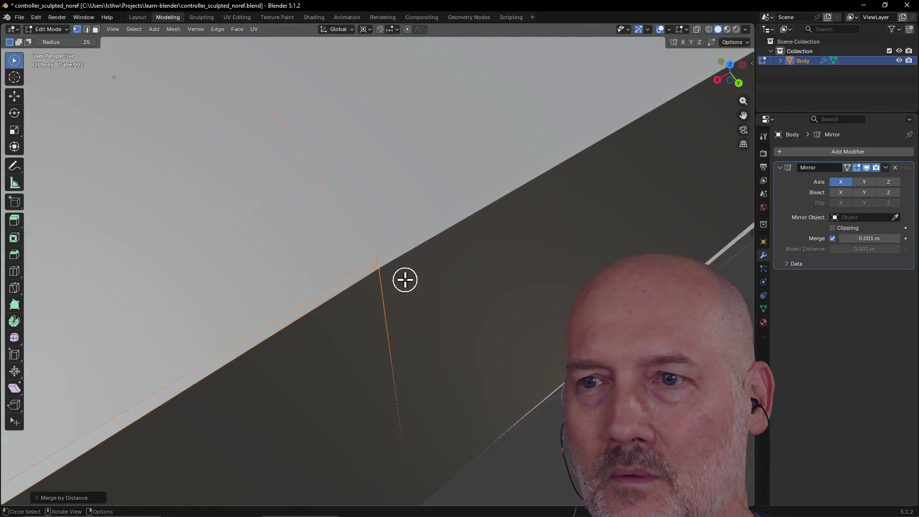
{"action": "scroll", "coordinate": [405, 280], "scroll_direction": "down", "scroll_amount": 2}
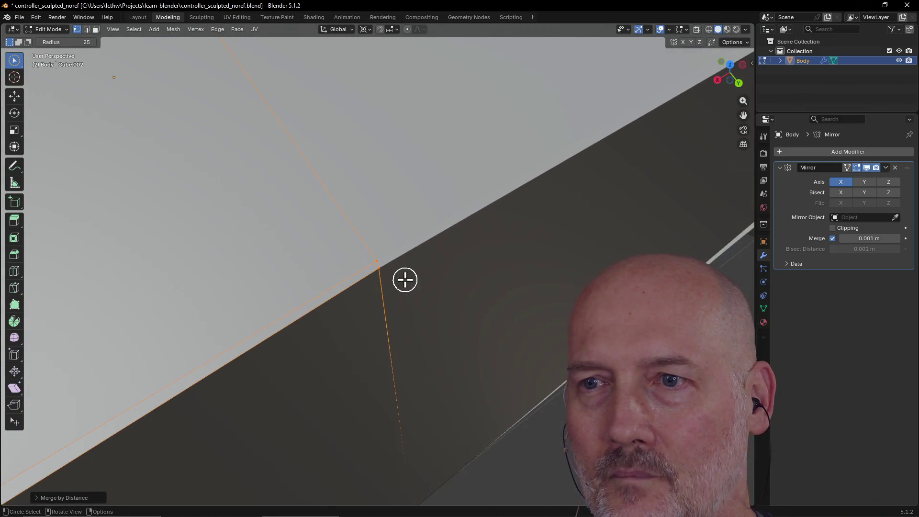
{"action": "scroll", "coordinate": [405, 281], "scroll_direction": "down", "scroll_amount": 6}
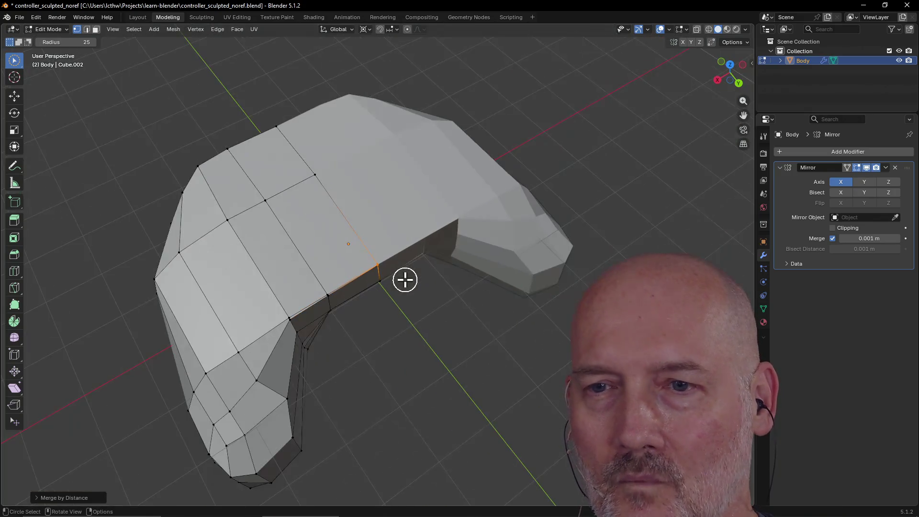
{"action": "scroll", "coordinate": [231, 300], "scroll_direction": "up", "scroll_amount": 5}
{"action": "mouse_move", "coordinate": [210, 304]}
{"action": "middle_mouse_down"}
{"action": "mouse_move", "coordinate": [247, 278]}
{"action": "mouse_move", "coordinate": [178, 314]}
{"action": "middle_mouse_up"}
{"action": "mouse_move", "coordinate": [306, 291]}
{"action": "middle_mouse_down"}
{"action": "mouse_move", "coordinate": [331, 280]}
{"action": "mouse_move", "coordinate": [332, 218]}
{"action": "mouse_move", "coordinate": [323, 252]}
{"action": "middle_mouse_up"}
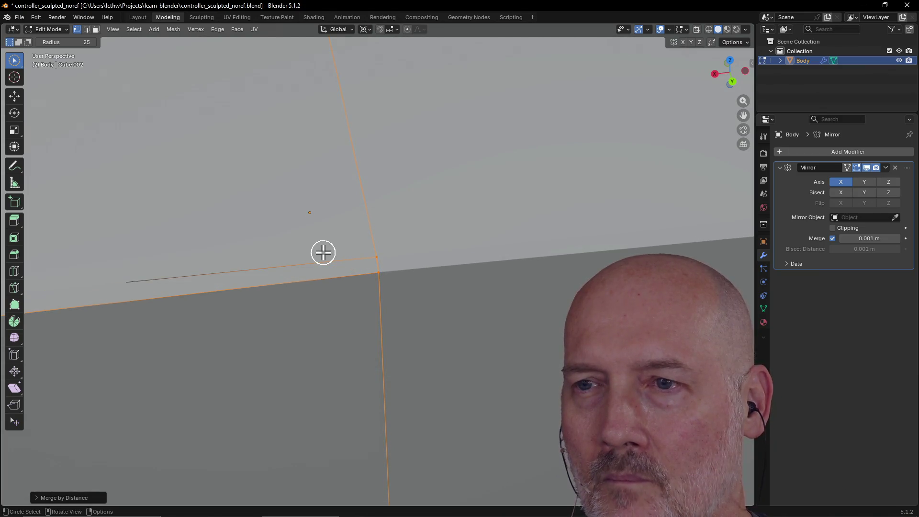
{"action": "key", "text": "m"}
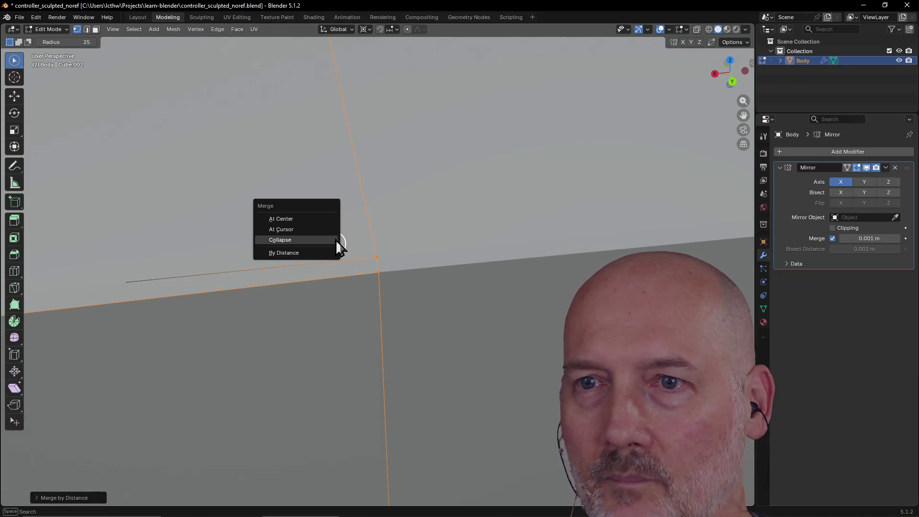
{"action": "left_click", "coordinate": [321, 222]}
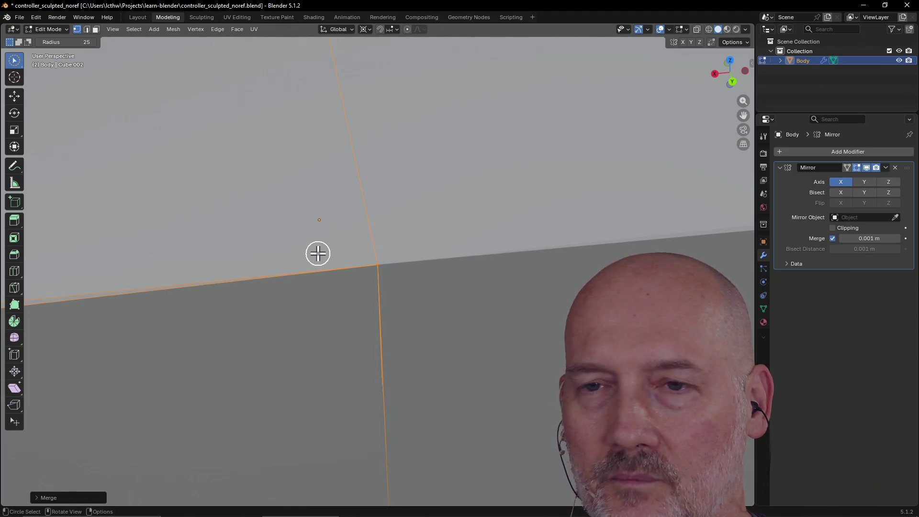
{"action": "mouse_move", "coordinate": [316, 260]}
{"action": "middle_mouse_down"}
{"action": "mouse_move", "coordinate": [328, 253]}
{"action": "mouse_move", "coordinate": [262, 272]}
{"action": "mouse_move", "coordinate": [227, 211]}
{"action": "middle_mouse_up"}
{"action": "left_click", "coordinate": [208, 109]}
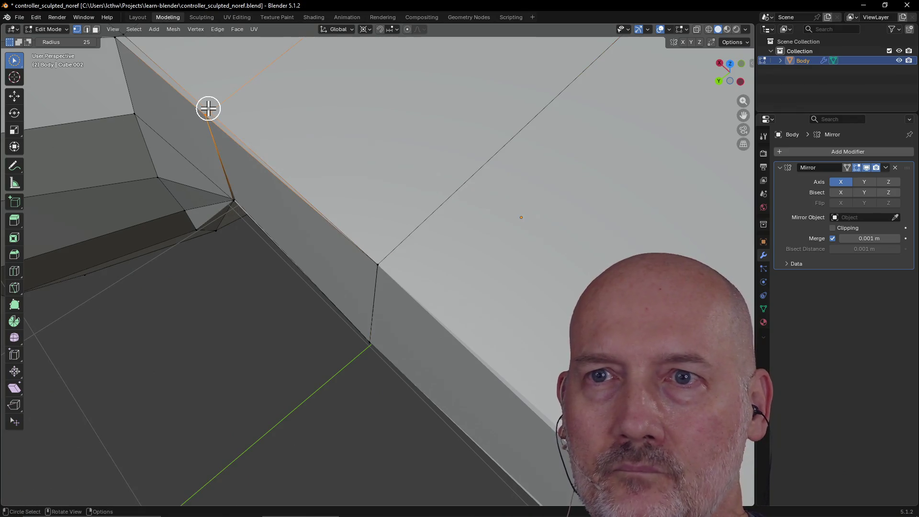
Step: Merge two pairs of corner vertices along the grip edge At Center
{"action": "key", "text": "m"}
{"action": "left_click", "coordinate": [208, 110]}
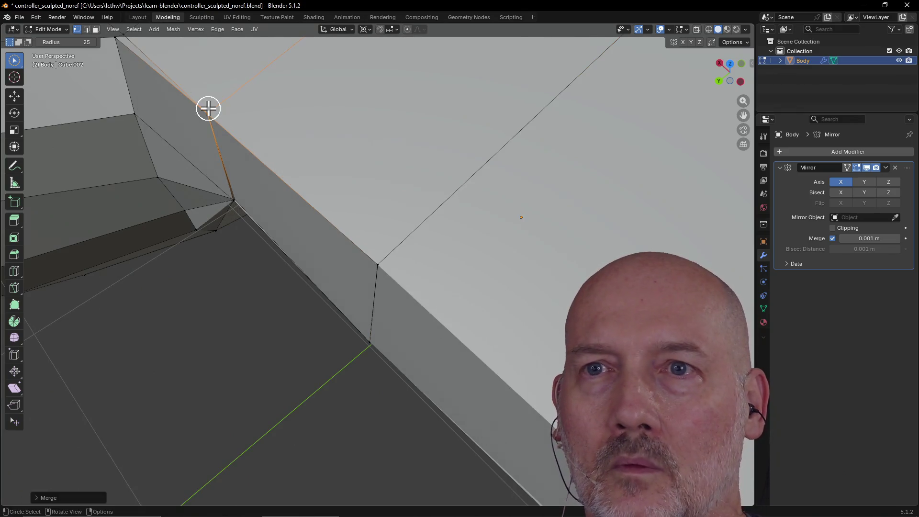
{"action": "mouse_move", "coordinate": [178, 130]}
{"action": "middle_mouse_down"}
{"action": "mouse_move", "coordinate": [194, 132]}
{"action": "mouse_move", "coordinate": [172, 128]}
{"action": "mouse_move", "coordinate": [191, 105]}
{"action": "mouse_move", "coordinate": [222, 106]}
{"action": "middle_mouse_up"}
{"action": "left_click", "coordinate": [228, 105]}
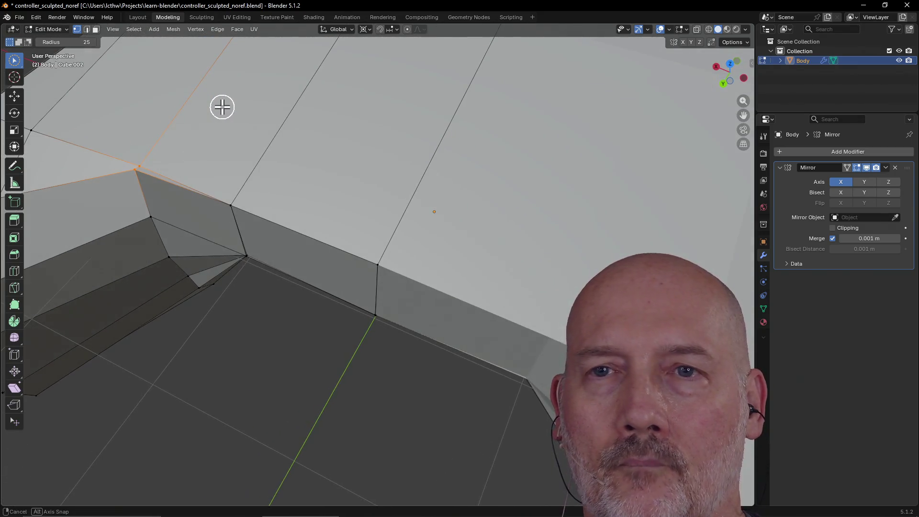
{"action": "key", "text": "m"}
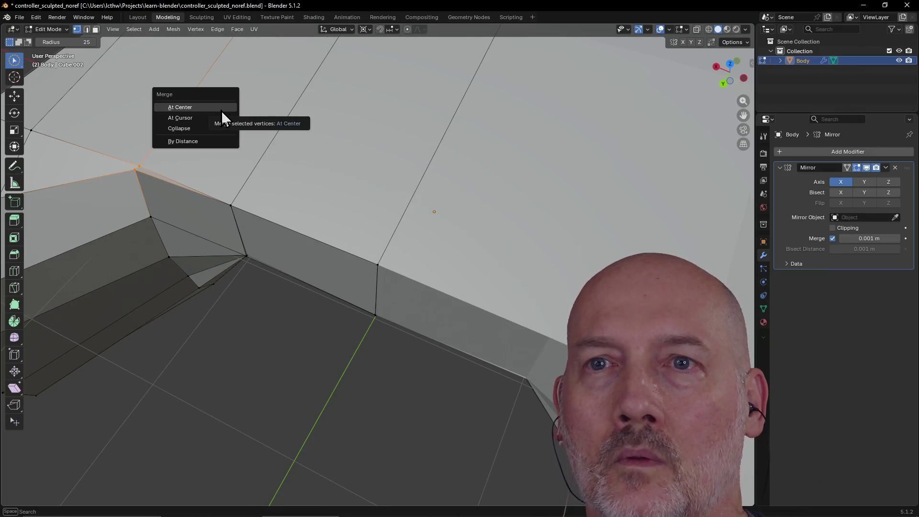
{"action": "left_click", "coordinate": [222, 111]}
{"action": "scroll", "coordinate": [163, 155], "scroll_direction": "down", "scroll_amount": 5}
{"action": "mouse_move", "coordinate": [238, 181]}
{"action": "middle_mouse_down"}
{"action": "mouse_move", "coordinate": [269, 201]}
{"action": "mouse_move", "coordinate": [329, 274]}
{"action": "middle_mouse_up"}
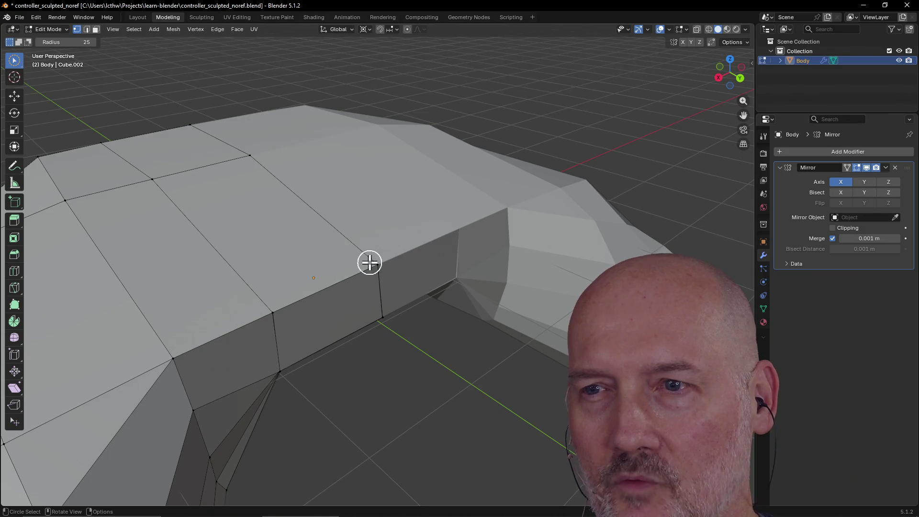
{"action": "left_click", "coordinate": [275, 313]}
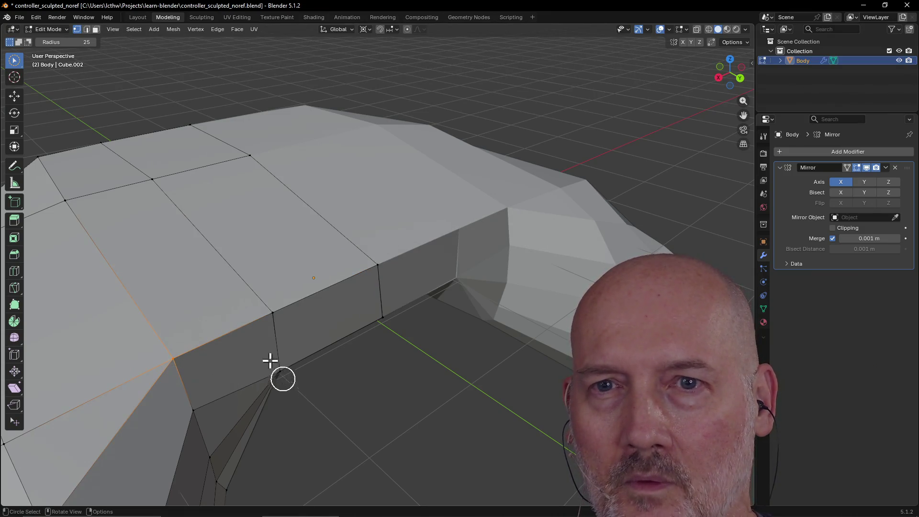
{"action": "scroll", "coordinate": [270, 361], "scroll_direction": "down", "scroll_amount": 5}
{"action": "mouse_move", "coordinate": [257, 314]}
{"action": "middle_mouse_down"}
{"action": "mouse_move", "coordinate": [238, 326]}
{"action": "mouse_move", "coordinate": [167, 334]}
{"action": "mouse_move", "coordinate": [136, 317]}
{"action": "mouse_move", "coordinate": [179, 355]}
{"action": "mouse_move", "coordinate": [209, 354]}
{"action": "mouse_move", "coordinate": [187, 316]}
{"action": "mouse_move", "coordinate": [150, 309]}
{"action": "mouse_move", "coordinate": [254, 324]}
{"action": "mouse_move", "coordinate": [224, 322]}
{"action": "middle_mouse_up"}
{"action": "scroll", "coordinate": [316, 310], "scroll_direction": "up", "scroll_amount": 4}
{"action": "mouse_move", "coordinate": [317, 310]}
{"action": "middle_mouse_down"}
{"action": "mouse_move", "coordinate": [263, 355]}
{"action": "mouse_move", "coordinate": [287, 320]}
{"action": "mouse_move", "coordinate": [150, 394]}
{"action": "mouse_move", "coordinate": [168, 407]}
{"action": "mouse_move", "coordinate": [217, 339]}
{"action": "mouse_move", "coordinate": [181, 397]}
{"action": "middle_mouse_up"}
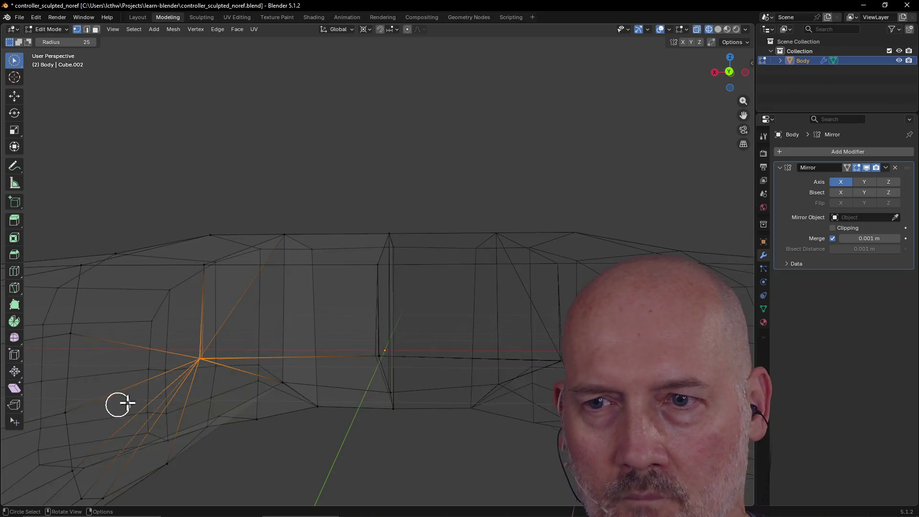
{"action": "mouse_move", "coordinate": [244, 354]}
{"action": "middle_mouse_down"}
{"action": "mouse_move", "coordinate": [189, 390]}
{"action": "mouse_move", "coordinate": [353, 316]}
{"action": "mouse_move", "coordinate": [372, 306]}
{"action": "mouse_move", "coordinate": [335, 318]}
{"action": "mouse_move", "coordinate": [376, 295]}
{"action": "mouse_move", "coordinate": [414, 304]}
{"action": "mouse_move", "coordinate": [351, 329]}
{"action": "mouse_move", "coordinate": [405, 287]}
{"action": "mouse_move", "coordinate": [409, 337]}
{"action": "mouse_move", "coordinate": [416, 332]}
{"action": "mouse_move", "coordinate": [409, 392]}
{"action": "middle_mouse_up"}
{"action": "scroll", "coordinate": [353, 316], "scroll_direction": "up", "scroll_amount": 3}
{"action": "mouse_move", "coordinate": [416, 361]}
{"action": "middle_mouse_down"}
{"action": "mouse_move", "coordinate": [375, 389]}
{"action": "mouse_move", "coordinate": [398, 418]}
{"action": "mouse_move", "coordinate": [378, 426]}
{"action": "mouse_move", "coordinate": [482, 411]}
{"action": "middle_mouse_up"}
{"action": "mouse_move", "coordinate": [535, 418]}
{"action": "middle_mouse_down"}
{"action": "mouse_move", "coordinate": [404, 423]}
{"action": "mouse_move", "coordinate": [465, 336]}
{"action": "middle_mouse_up"}
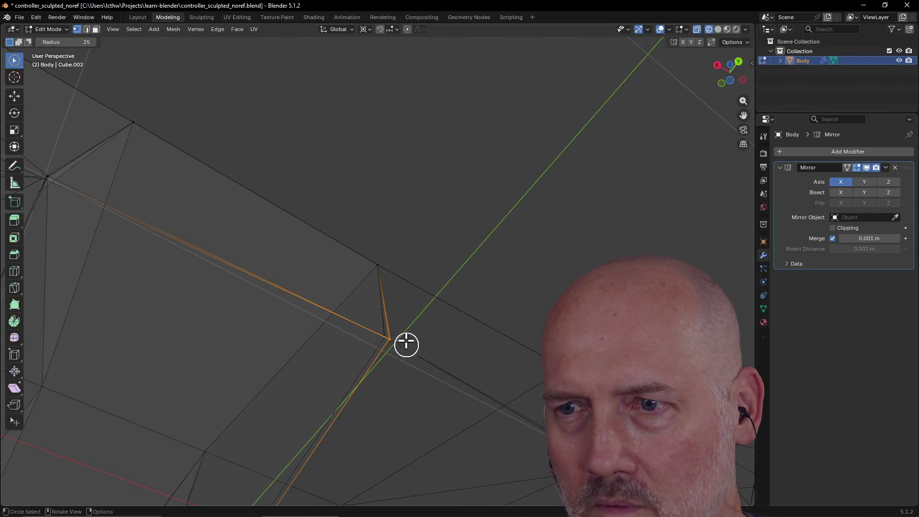
{"action": "middle_click_drag", "start_coordinate": [406, 344], "coordinate": [404, 364]}
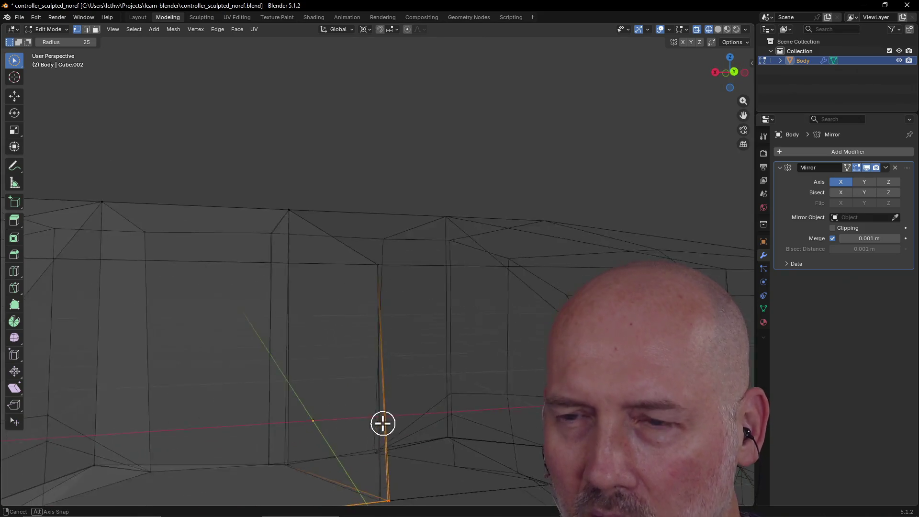
{"action": "mouse_move", "coordinate": [328, 428]}
{"action": "middle_mouse_down"}
{"action": "mouse_move", "coordinate": [322, 447]}
{"action": "mouse_move", "coordinate": [351, 414]}
{"action": "mouse_move", "coordinate": [427, 416]}
{"action": "mouse_move", "coordinate": [352, 419]}
{"action": "middle_mouse_up"}
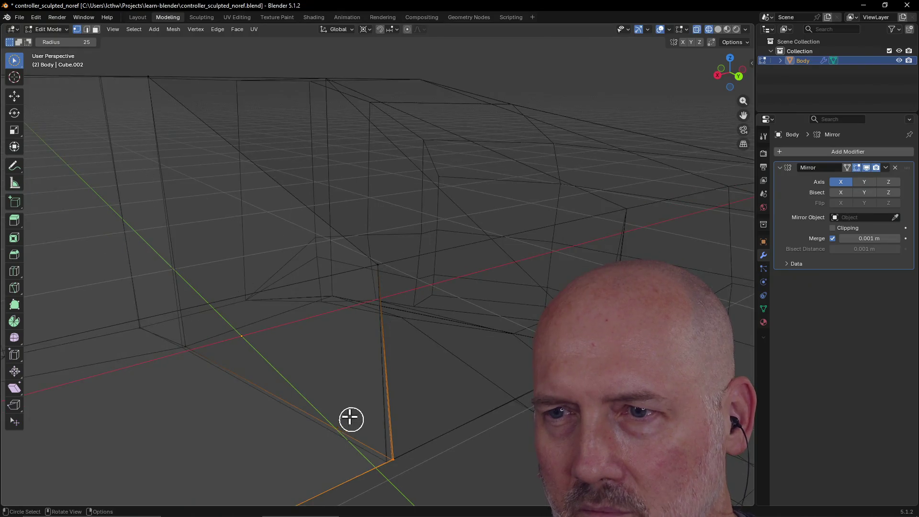
{"action": "mouse_move", "coordinate": [330, 364]}
{"action": "middle_mouse_down"}
{"action": "mouse_move", "coordinate": [226, 364]}
{"action": "mouse_move", "coordinate": [269, 364]}
{"action": "mouse_move", "coordinate": [228, 371]}
{"action": "mouse_move", "coordinate": [296, 359]}
{"action": "mouse_move", "coordinate": [299, 343]}
{"action": "mouse_move", "coordinate": [360, 432]}
{"action": "middle_mouse_up"}
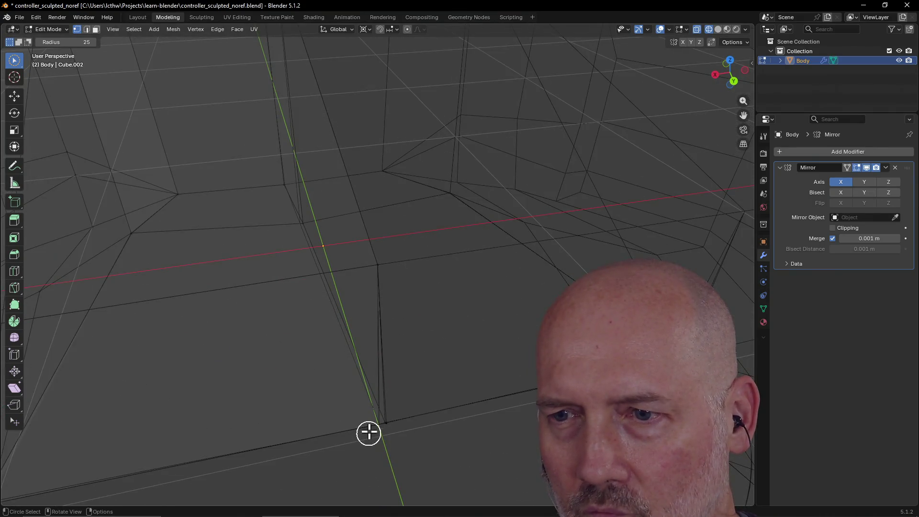
{"action": "mouse_move", "coordinate": [411, 473]}
{"action": "middle_mouse_down"}
{"action": "mouse_move", "coordinate": [445, 429]}
{"action": "mouse_move", "coordinate": [429, 456]}
{"action": "mouse_move", "coordinate": [373, 458]}
{"action": "mouse_move", "coordinate": [382, 443]}
{"action": "mouse_move", "coordinate": [378, 454]}
{"action": "mouse_move", "coordinate": [390, 457]}
{"action": "mouse_move", "coordinate": [396, 421]}
{"action": "mouse_move", "coordinate": [402, 492]}
{"action": "mouse_move", "coordinate": [394, 42]}
{"action": "mouse_move", "coordinate": [447, 8]}
{"action": "mouse_move", "coordinate": [437, 45]}
{"action": "mouse_move", "coordinate": [474, 249]}
{"action": "middle_mouse_up"}
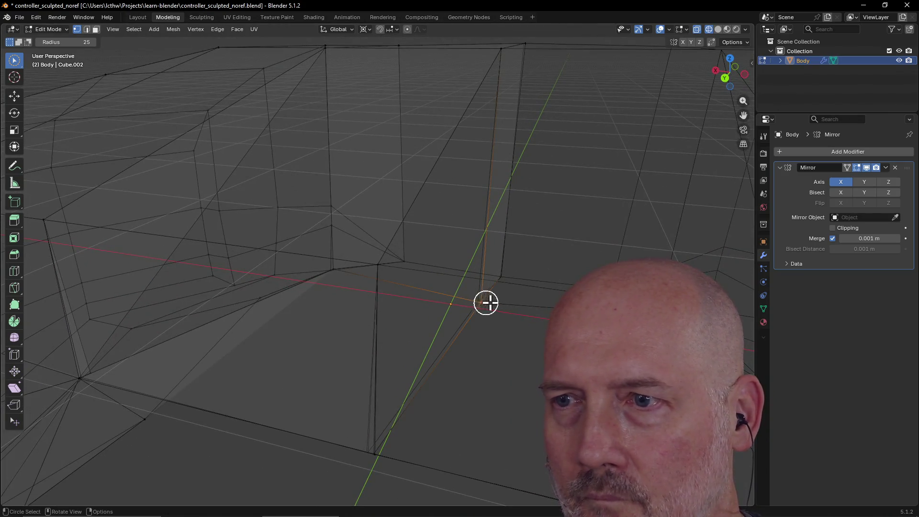
{"action": "mouse_move", "coordinate": [471, 303]}
{"action": "middle_mouse_down"}
{"action": "mouse_move", "coordinate": [512, 300]}
{"action": "mouse_move", "coordinate": [445, 303]}
{"action": "mouse_move", "coordinate": [328, 380]}
{"action": "mouse_move", "coordinate": [243, 378]}
{"action": "mouse_move", "coordinate": [246, 369]}
{"action": "mouse_move", "coordinate": [204, 357]}
{"action": "middle_mouse_up"}
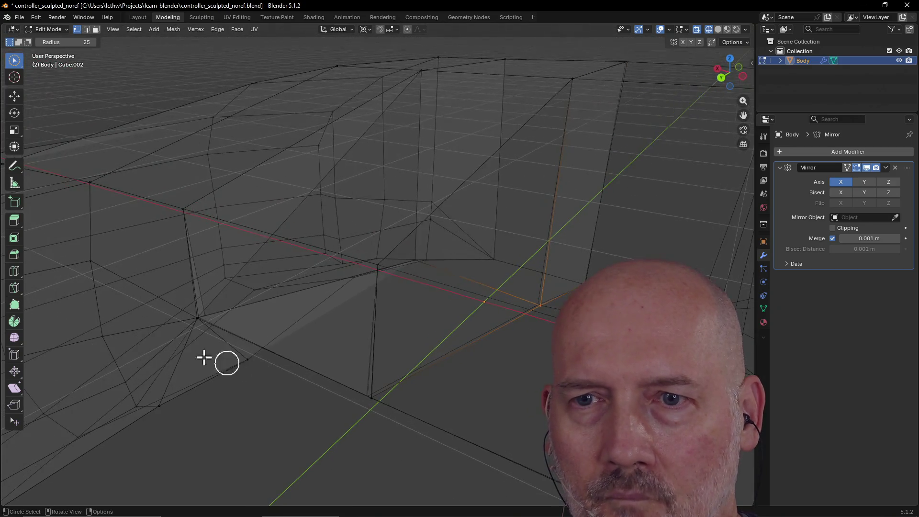
{"action": "left_click", "coordinate": [194, 326]}
{"action": "key", "text": "grave"}
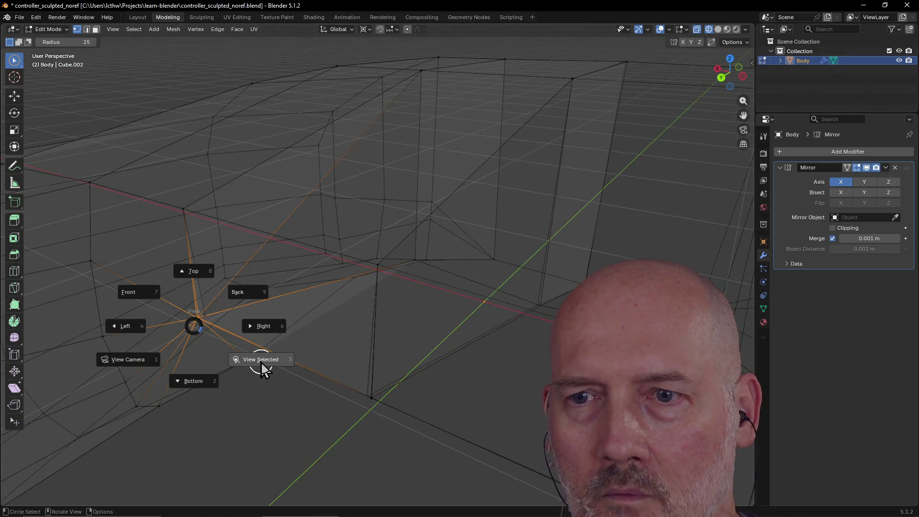
Step: Frame the stray grip vertices and merge them At Center into one vertex
{"action": "left_click", "coordinate": [262, 364]}
{"action": "scroll", "coordinate": [287, 333], "scroll_direction": "down", "scroll_amount": 5, "text": "ctrl"}
{"action": "mouse_move", "coordinate": [287, 333]}
{"action": "middle_mouse_down"}
{"action": "mouse_move", "coordinate": [359, 322]}
{"action": "mouse_move", "coordinate": [355, 338]}
{"action": "mouse_move", "coordinate": [320, 331]}
{"action": "middle_mouse_up"}
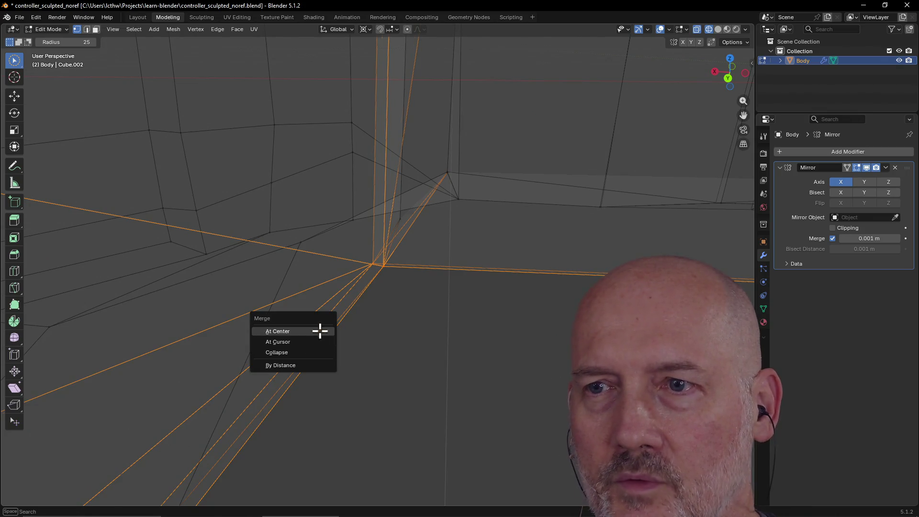
{"action": "left_click", "coordinate": [320, 331]}
Step: Reselect the welded vertex and orbit around the mesh to check the merge
{"action": "key", "text": "alt+a"}
{"action": "scroll", "coordinate": [376, 254], "scroll_direction": "up", "scroll_amount": 5}
{"action": "left_click", "coordinate": [378, 262]}
{"action": "middle_click_drag", "start_coordinate": [380, 262], "coordinate": [405, 306]}
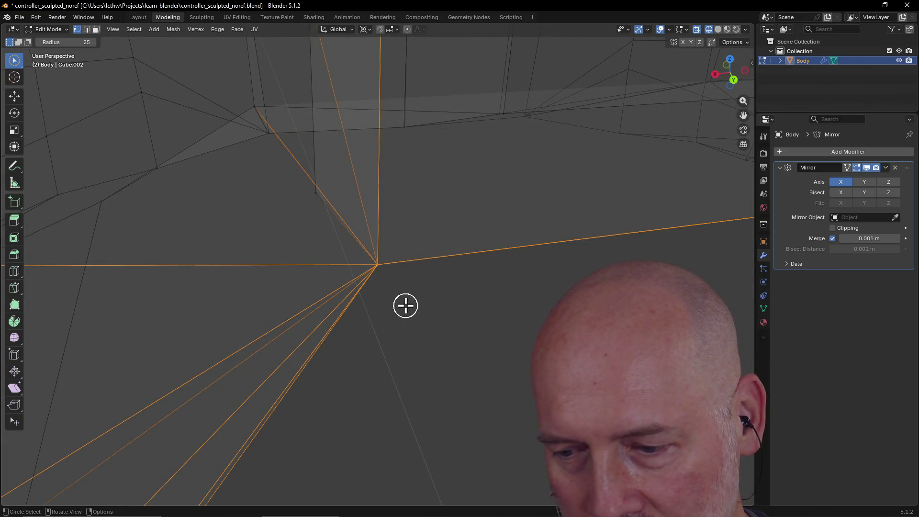
{"action": "mouse_move", "coordinate": [395, 293]}
{"action": "middle_mouse_down"}
{"action": "mouse_move", "coordinate": [388, 271]}
{"action": "mouse_move", "coordinate": [390, 292]}
{"action": "mouse_move", "coordinate": [353, 268]}
{"action": "mouse_move", "coordinate": [316, 267]}
{"action": "mouse_move", "coordinate": [361, 239]}
{"action": "mouse_move", "coordinate": [330, 214]}
{"action": "mouse_move", "coordinate": [288, 212]}
{"action": "mouse_move", "coordinate": [273, 242]}
{"action": "mouse_move", "coordinate": [339, 305]}
{"action": "middle_mouse_up"}
{"action": "mouse_move", "coordinate": [294, 324]}
{"action": "middle_mouse_down"}
{"action": "mouse_move", "coordinate": [309, 304]}
{"action": "mouse_move", "coordinate": [474, 285]}
{"action": "mouse_move", "coordinate": [370, 299]}
{"action": "mouse_move", "coordinate": [358, 245]}
{"action": "mouse_move", "coordinate": [331, 238]}
{"action": "mouse_move", "coordinate": [386, 298]}
{"action": "mouse_move", "coordinate": [396, 243]}
{"action": "mouse_move", "coordinate": [421, 217]}
{"action": "mouse_move", "coordinate": [305, 222]}
{"action": "mouse_move", "coordinate": [287, 195]}
{"action": "mouse_move", "coordinate": [287, 228]}
{"action": "mouse_move", "coordinate": [287, 212]}
{"action": "mouse_move", "coordinate": [334, 244]}
{"action": "middle_mouse_up"}
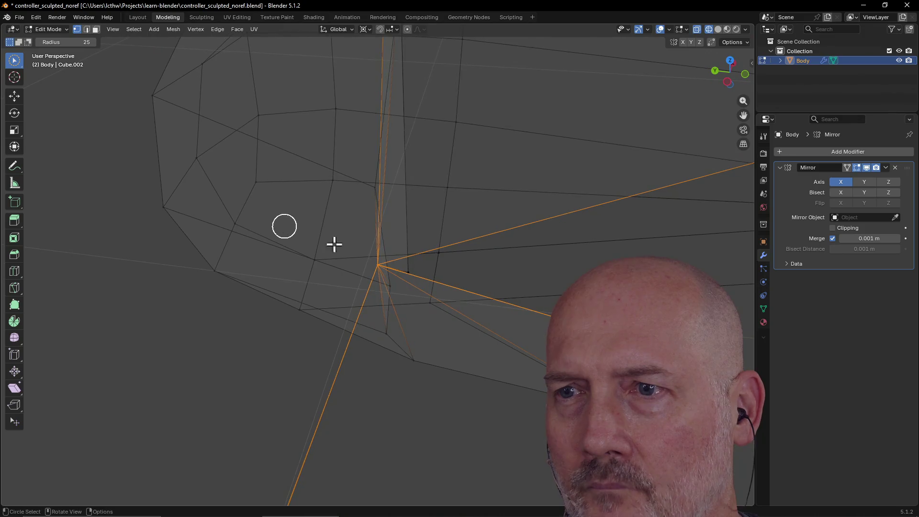
{"action": "mouse_move", "coordinate": [409, 291]}
{"action": "middle_mouse_down"}
{"action": "mouse_move", "coordinate": [502, 283]}
{"action": "mouse_move", "coordinate": [382, 298]}
{"action": "mouse_move", "coordinate": [416, 265]}
{"action": "mouse_move", "coordinate": [470, 297]}
{"action": "mouse_move", "coordinate": [413, 277]}
{"action": "mouse_move", "coordinate": [388, 250]}
{"action": "mouse_move", "coordinate": [477, 237]}
{"action": "middle_mouse_up"}
{"action": "scroll", "coordinate": [478, 237], "scroll_direction": "down", "scroll_amount": 2}
Step: Switch the viewport to Solid shading and inspect the welded grip corner
{"action": "key", "text": "z"}
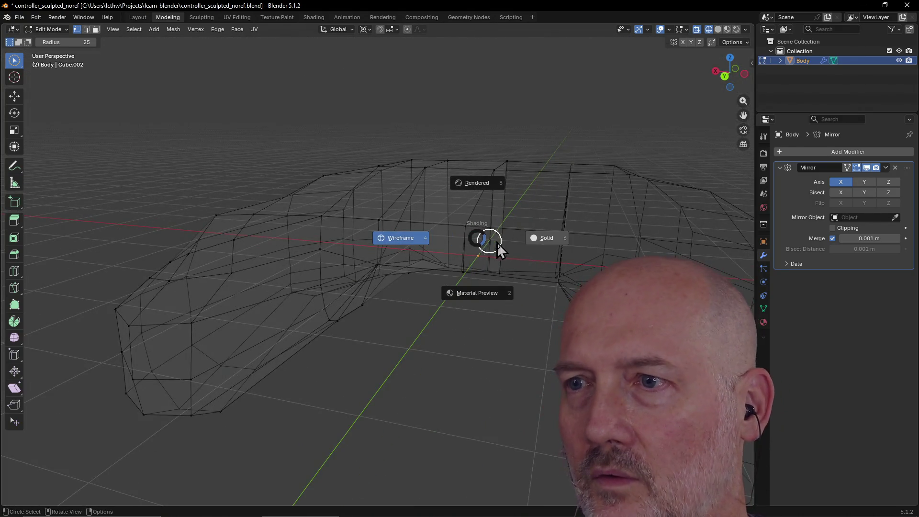
{"action": "left_click", "coordinate": [545, 245]}
{"action": "mouse_move", "coordinate": [541, 238]}
{"action": "middle_mouse_down"}
{"action": "mouse_move", "coordinate": [404, 252]}
{"action": "mouse_move", "coordinate": [402, 168]}
{"action": "mouse_move", "coordinate": [390, 236]}
{"action": "mouse_move", "coordinate": [468, 207]}
{"action": "mouse_move", "coordinate": [395, 192]}
{"action": "mouse_move", "coordinate": [355, 207]}
{"action": "mouse_move", "coordinate": [378, 248]}
{"action": "mouse_move", "coordinate": [414, 263]}
{"action": "mouse_move", "coordinate": [421, 196]}
{"action": "mouse_move", "coordinate": [408, 324]}
{"action": "mouse_move", "coordinate": [409, 306]}
{"action": "mouse_move", "coordinate": [414, 339]}
{"action": "mouse_move", "coordinate": [406, 264]}
{"action": "mouse_move", "coordinate": [419, 367]}
{"action": "mouse_move", "coordinate": [421, 354]}
{"action": "middle_mouse_up"}
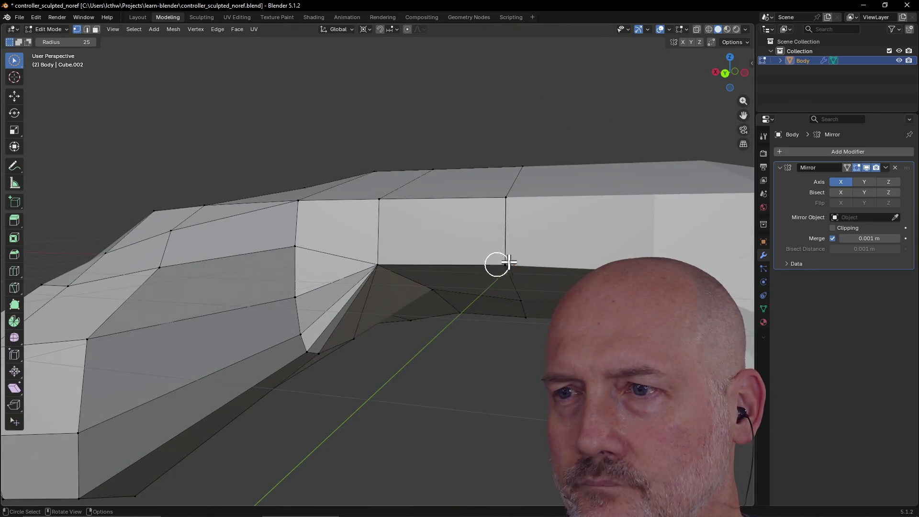
{"action": "mouse_move", "coordinate": [475, 310]}
{"action": "middle_mouse_down"}
{"action": "mouse_move", "coordinate": [501, 236]}
{"action": "mouse_move", "coordinate": [562, 273]}
{"action": "mouse_move", "coordinate": [531, 271]}
{"action": "mouse_move", "coordinate": [556, 311]}
{"action": "mouse_move", "coordinate": [527, 245]}
{"action": "mouse_move", "coordinate": [454, 364]}
{"action": "mouse_move", "coordinate": [441, 330]}
{"action": "mouse_move", "coordinate": [471, 401]}
{"action": "mouse_move", "coordinate": [438, 434]}
{"action": "mouse_move", "coordinate": [460, 378]}
{"action": "mouse_move", "coordinate": [441, 354]}
{"action": "mouse_move", "coordinate": [447, 303]}
{"action": "mouse_move", "coordinate": [439, 392]}
{"action": "mouse_move", "coordinate": [429, 304]}
{"action": "mouse_move", "coordinate": [413, 367]}
{"action": "mouse_move", "coordinate": [436, 425]}
{"action": "mouse_move", "coordinate": [435, 320]}
{"action": "mouse_move", "coordinate": [433, 377]}
{"action": "mouse_move", "coordinate": [455, 242]}
{"action": "mouse_move", "coordinate": [468, 366]}
{"action": "mouse_move", "coordinate": [440, 369]}
{"action": "middle_mouse_up"}
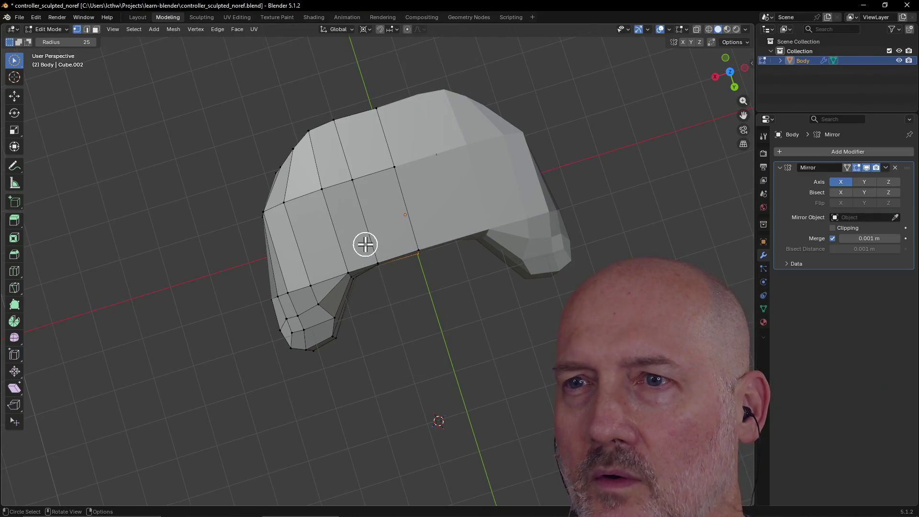
{"action": "scroll", "coordinate": [365, 244], "scroll_direction": "down", "scroll_amount": 2}
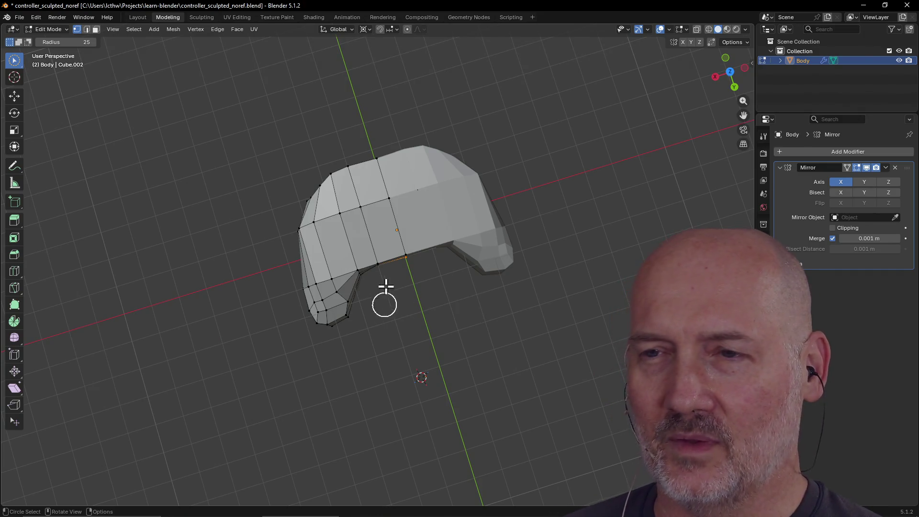
{"action": "mouse_move", "coordinate": [413, 256]}
{"action": "middle_mouse_down"}
{"action": "mouse_move", "coordinate": [394, 226]}
{"action": "mouse_move", "coordinate": [391, 188]}
{"action": "mouse_move", "coordinate": [402, 246]}
{"action": "middle_mouse_up"}
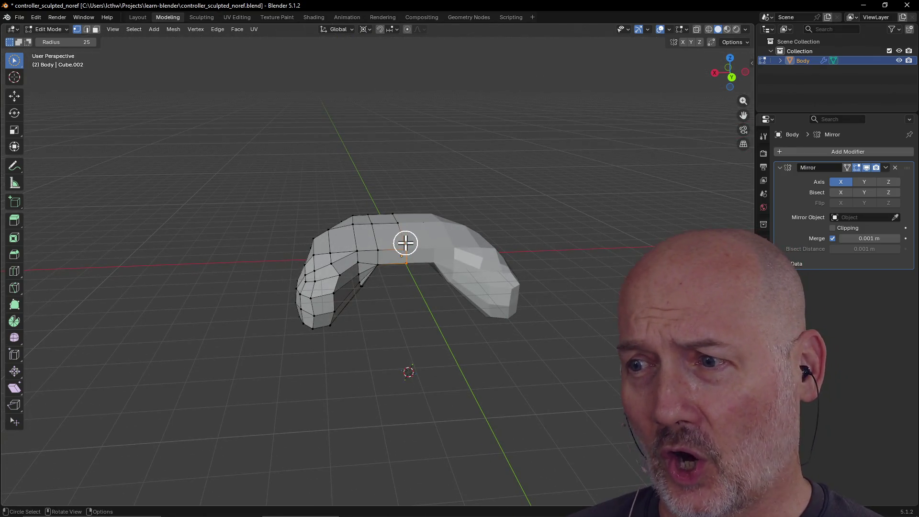
Step: Select the vertex on the body's centre line and orbit around the grip arch
{"action": "scroll", "coordinate": [405, 243], "scroll_direction": "up", "scroll_amount": 5}
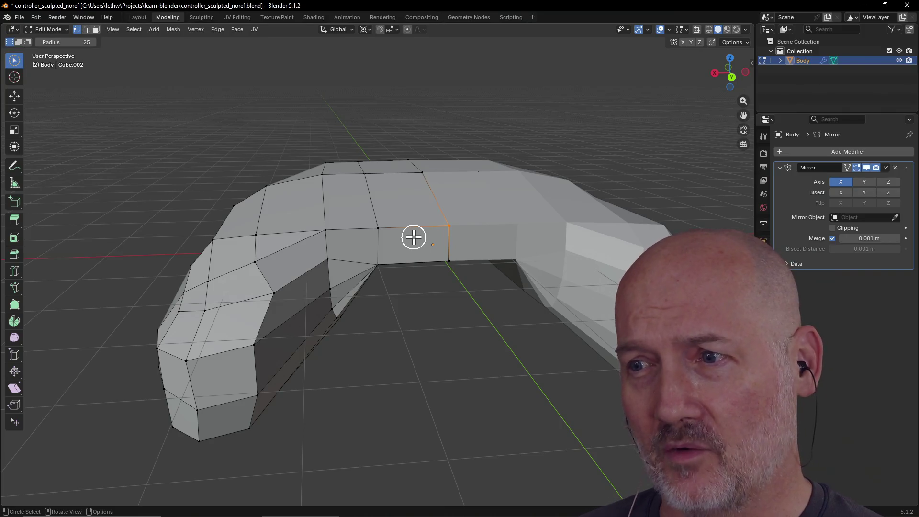
{"action": "mouse_move", "coordinate": [433, 228]}
{"action": "middle_mouse_down"}
{"action": "mouse_move", "coordinate": [435, 250]}
{"action": "mouse_move", "coordinate": [432, 238]}
{"action": "middle_mouse_up"}
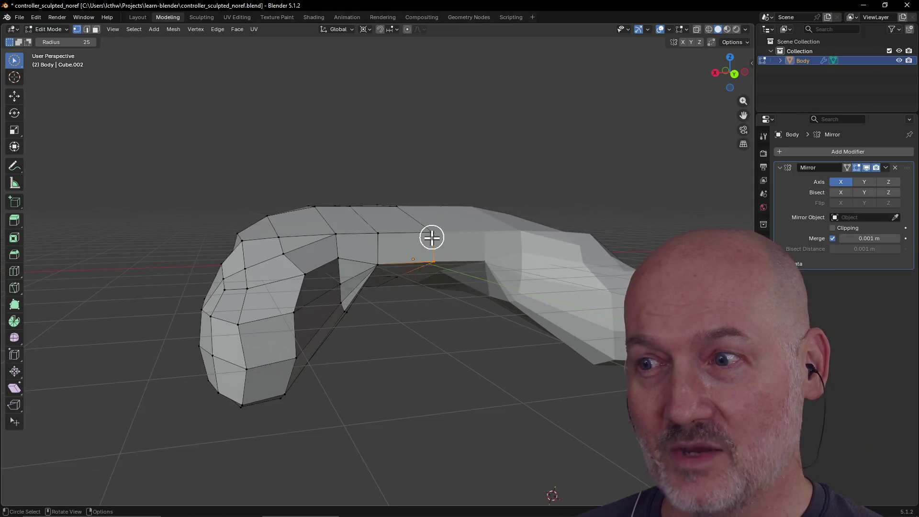
{"action": "left_click", "coordinate": [385, 265]}
{"action": "middle_click_drag", "start_coordinate": [380, 263], "coordinate": [384, 244]}
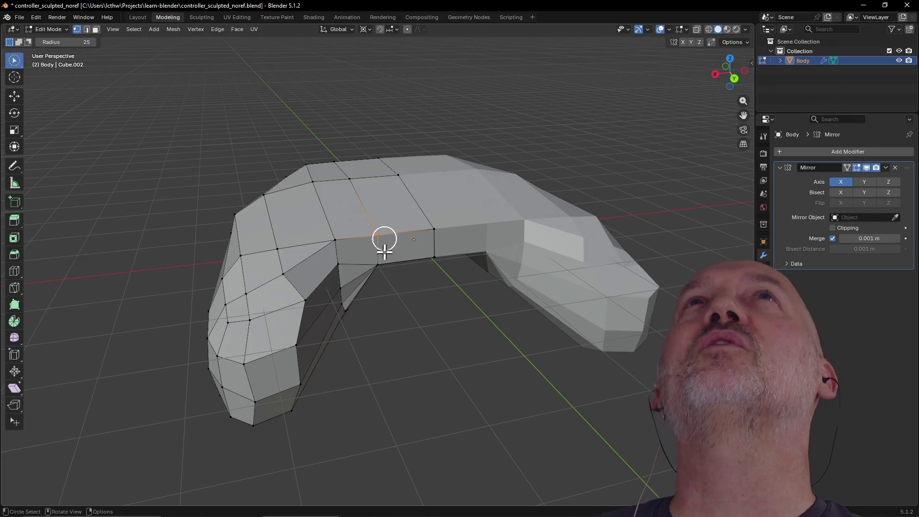
{"action": "mouse_move", "coordinate": [384, 286]}
{"action": "middle_mouse_down"}
{"action": "mouse_move", "coordinate": [373, 304]}
{"action": "mouse_move", "coordinate": [367, 235]}
{"action": "mouse_move", "coordinate": [394, 316]}
{"action": "mouse_move", "coordinate": [400, 222]}
{"action": "mouse_move", "coordinate": [353, 289]}
{"action": "mouse_move", "coordinate": [433, 253]}
{"action": "mouse_move", "coordinate": [337, 314]}
{"action": "mouse_move", "coordinate": [363, 353]}
{"action": "mouse_move", "coordinate": [372, 345]}
{"action": "middle_mouse_up"}
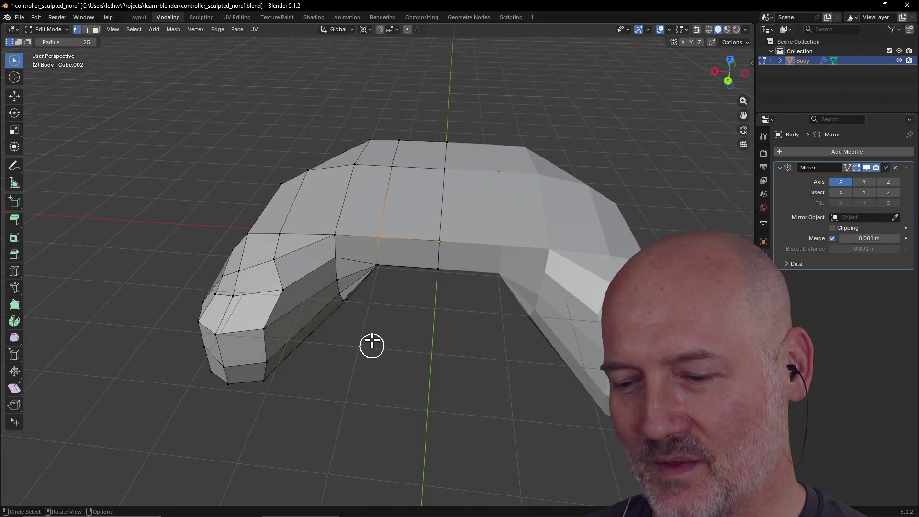
{"action": "mouse_move", "coordinate": [348, 310]}
{"action": "middle_mouse_down"}
{"action": "mouse_move", "coordinate": [369, 318]}
{"action": "mouse_move", "coordinate": [358, 267]}
{"action": "middle_mouse_up"}
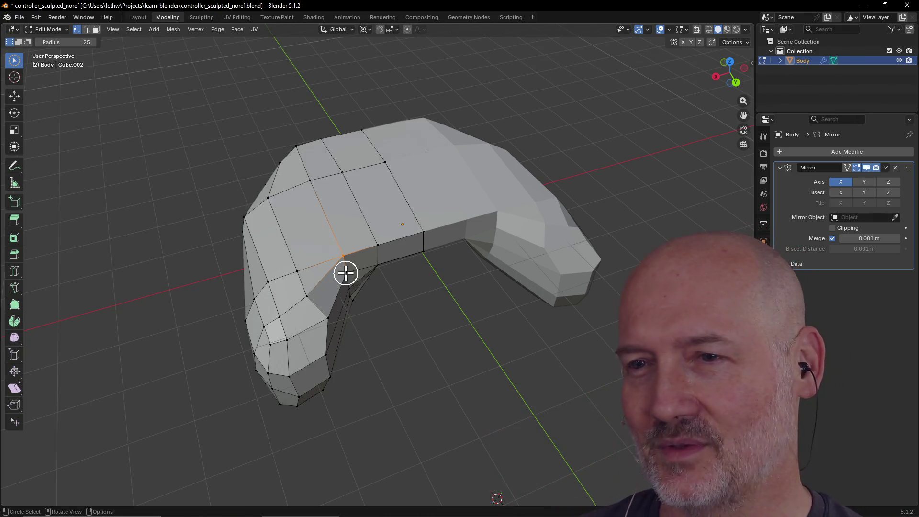
{"action": "mouse_move", "coordinate": [345, 275]}
{"action": "middle_mouse_down"}
{"action": "mouse_move", "coordinate": [365, 265]}
{"action": "mouse_move", "coordinate": [340, 217]}
{"action": "mouse_move", "coordinate": [353, 273]}
{"action": "mouse_move", "coordinate": [341, 281]}
{"action": "mouse_move", "coordinate": [324, 258]}
{"action": "middle_mouse_up"}
{"action": "scroll", "coordinate": [359, 291], "scroll_direction": "up", "scroll_amount": 3}
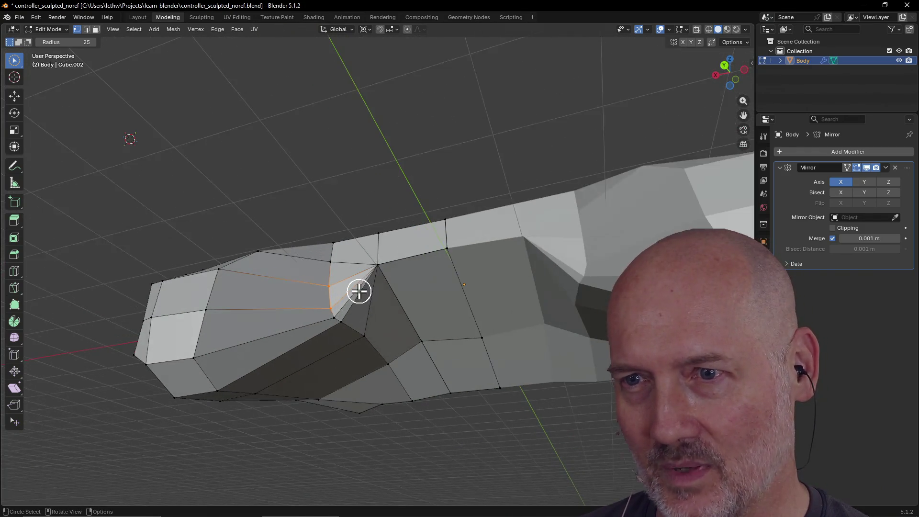
Step: Select the diagonal edge inside the left grip, viewing it from several angles
{"action": "left_click_drag", "start_coordinate": [338, 323], "coordinate": [339, 327]}
{"action": "mouse_move", "coordinate": [359, 339]}
{"action": "middle_mouse_down"}
{"action": "mouse_move", "coordinate": [359, 375]}
{"action": "mouse_move", "coordinate": [345, 324]}
{"action": "middle_mouse_up"}
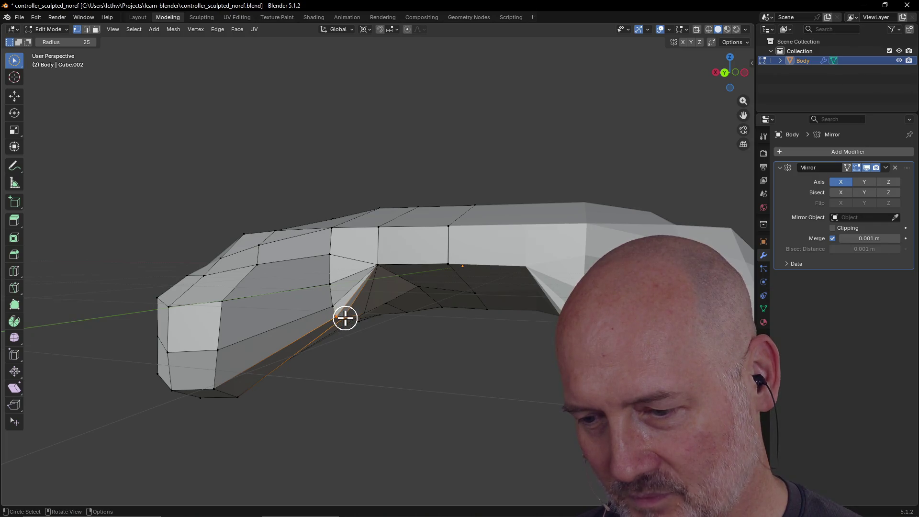
{"action": "middle_click_drag", "start_coordinate": [328, 273], "coordinate": [357, 289]}
{"action": "mouse_move", "coordinate": [368, 227]}
{"action": "middle_mouse_down"}
{"action": "mouse_move", "coordinate": [404, 216]}
{"action": "mouse_move", "coordinate": [373, 244]}
{"action": "middle_mouse_up"}
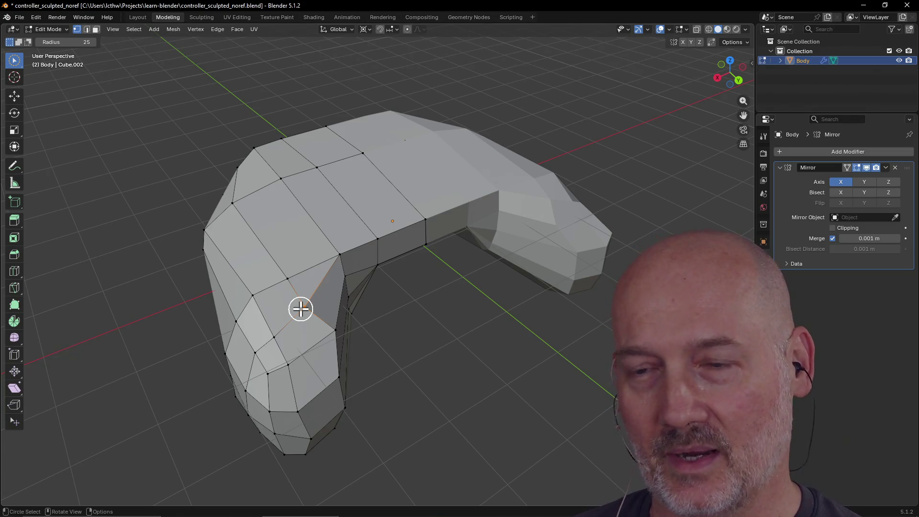
{"action": "middle_click_drag", "start_coordinate": [328, 214], "coordinate": [318, 246]}
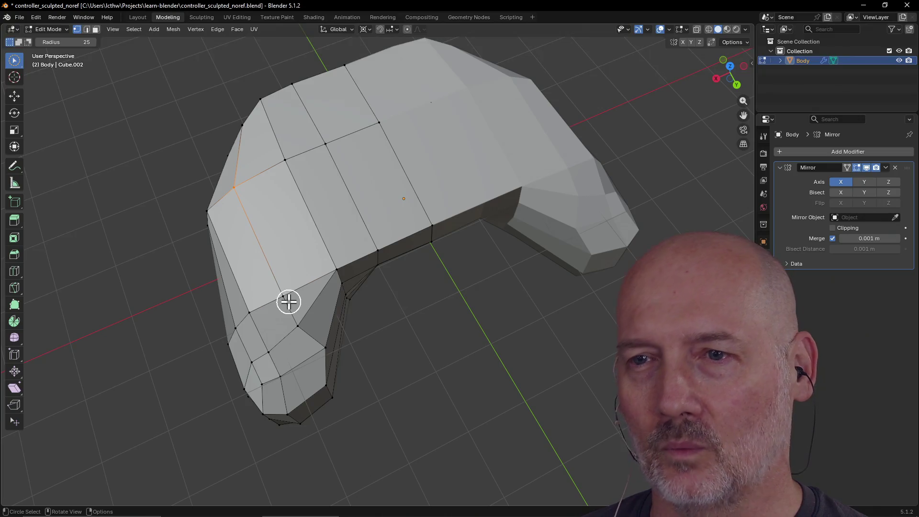
{"action": "mouse_move", "coordinate": [296, 322]}
{"action": "middle_mouse_down"}
{"action": "mouse_move", "coordinate": [262, 283]}
{"action": "mouse_move", "coordinate": [302, 306]}
{"action": "mouse_move", "coordinate": [288, 291]}
{"action": "middle_mouse_up"}
{"action": "key", "text": "c"}
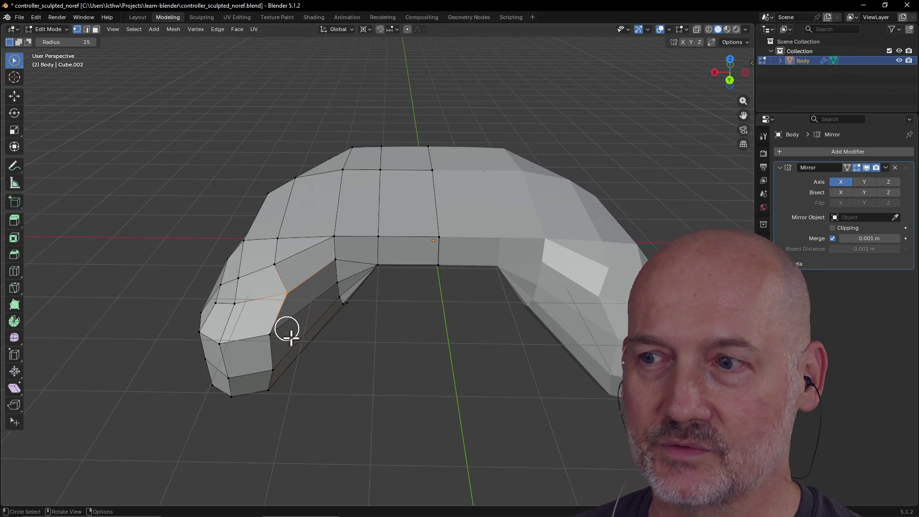
{"action": "mouse_move", "coordinate": [291, 337]}
{"action": "middle_mouse_down"}
{"action": "mouse_move", "coordinate": [322, 335]}
{"action": "mouse_move", "coordinate": [298, 300]}
{"action": "mouse_move", "coordinate": [275, 305]}
{"action": "mouse_move", "coordinate": [273, 316]}
{"action": "mouse_move", "coordinate": [318, 333]}
{"action": "mouse_move", "coordinate": [318, 348]}
{"action": "middle_mouse_up"}
{"action": "key", "text": "g"}
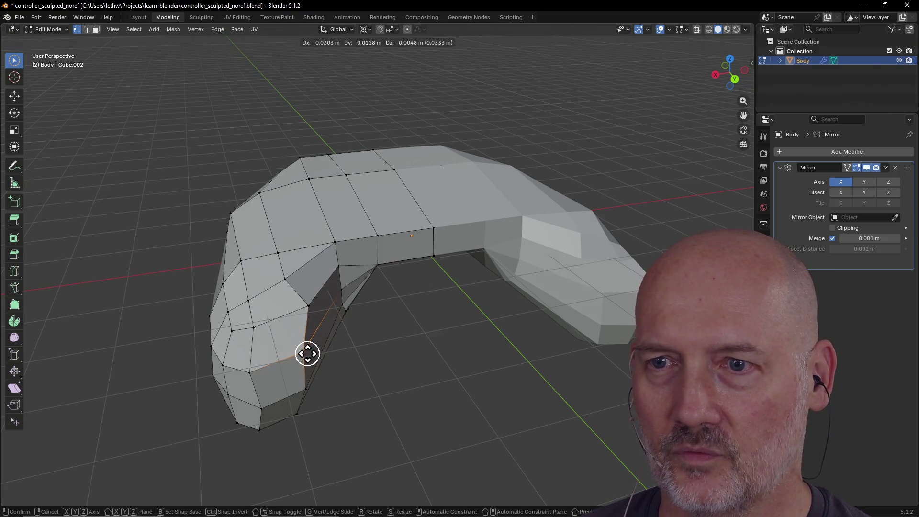
{"action": "left_click", "coordinate": [310, 354]}
{"action": "mouse_move", "coordinate": [353, 319]}
{"action": "middle_mouse_down"}
{"action": "mouse_move", "coordinate": [369, 354]}
{"action": "mouse_move", "coordinate": [378, 349]}
{"action": "mouse_move", "coordinate": [326, 324]}
{"action": "mouse_move", "coordinate": [344, 339]}
{"action": "mouse_move", "coordinate": [372, 327]}
{"action": "middle_mouse_up"}
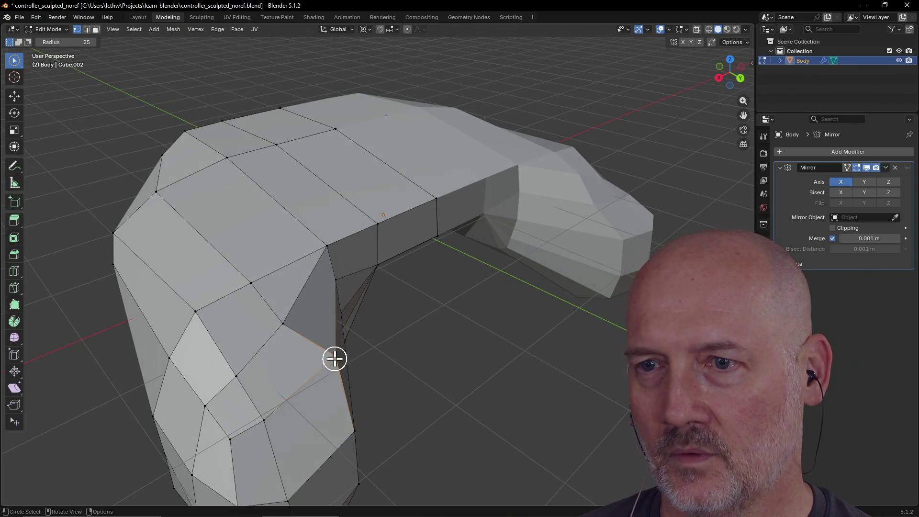
{"action": "key", "text": "g"}
{"action": "left_click", "coordinate": [328, 363]}
{"action": "key", "text": "c"}
{"action": "mouse_move", "coordinate": [353, 361]}
{"action": "middle_mouse_down"}
{"action": "mouse_move", "coordinate": [444, 340]}
{"action": "mouse_move", "coordinate": [361, 349]}
{"action": "mouse_move", "coordinate": [375, 292]}
{"action": "middle_mouse_up"}
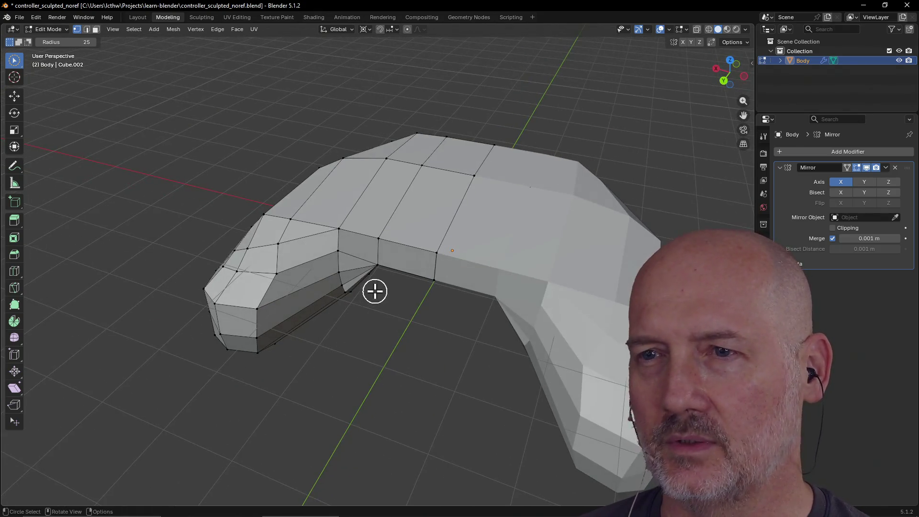
{"action": "middle_click_drag", "start_coordinate": [371, 249], "coordinate": [381, 237]}
{"action": "left_click", "coordinate": [382, 237]}
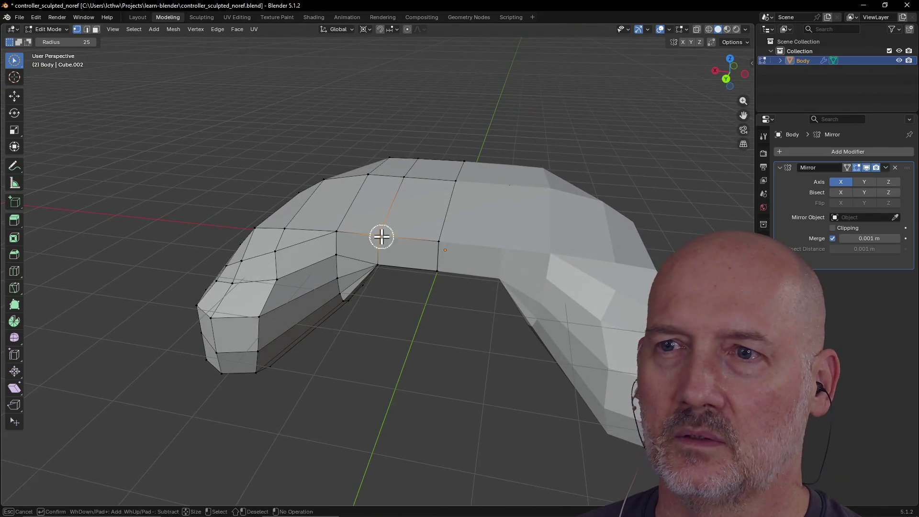
{"action": "scroll", "coordinate": [381, 236], "scroll_direction": "up", "scroll_amount": 1}
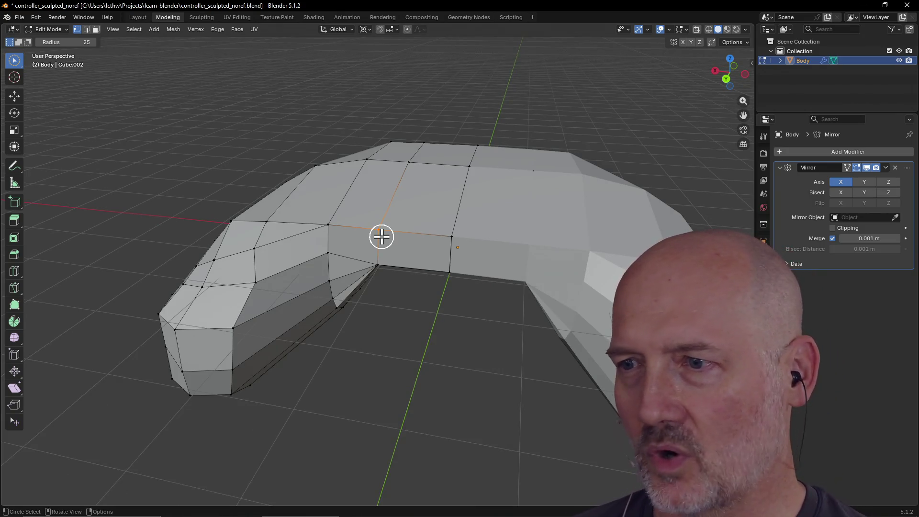
{"action": "scroll", "coordinate": [381, 236], "scroll_direction": "up", "scroll_amount": 1}
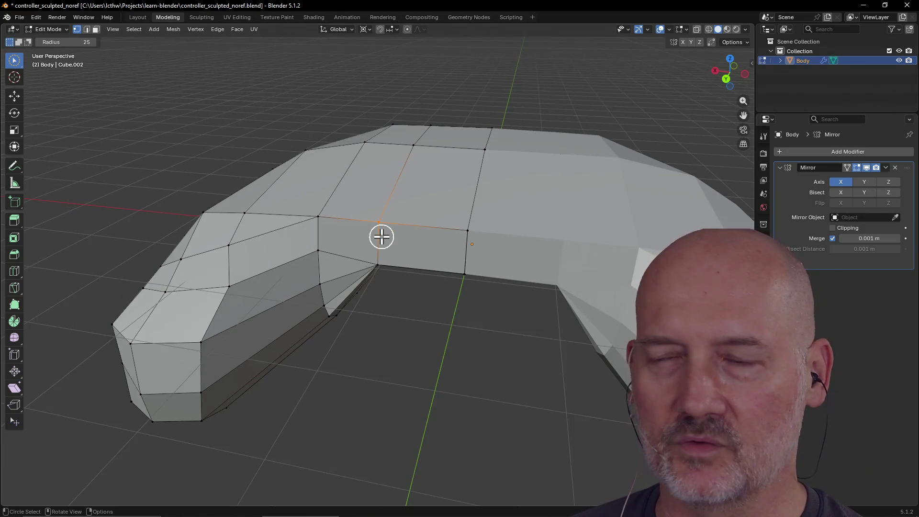
{"action": "scroll", "coordinate": [382, 236], "scroll_direction": "down", "scroll_amount": 1}
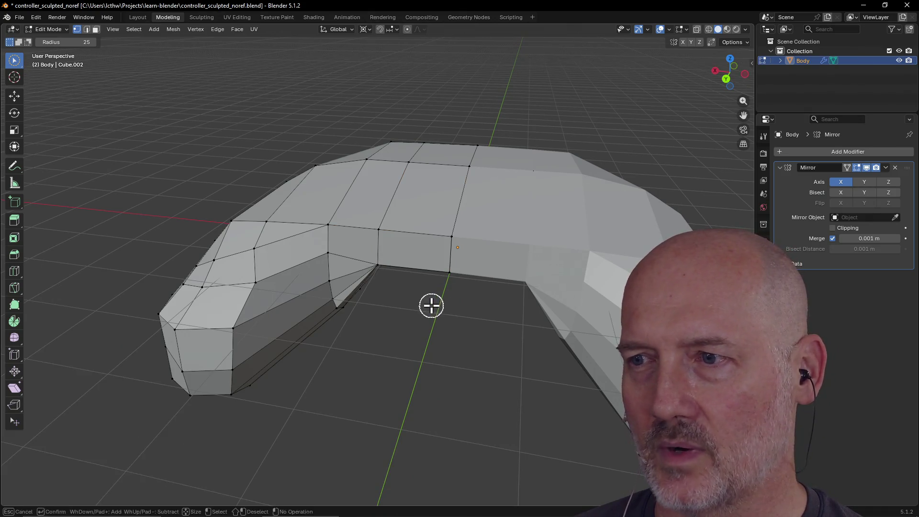
{"action": "middle_click_drag", "start_coordinate": [407, 355], "coordinate": [421, 337]}
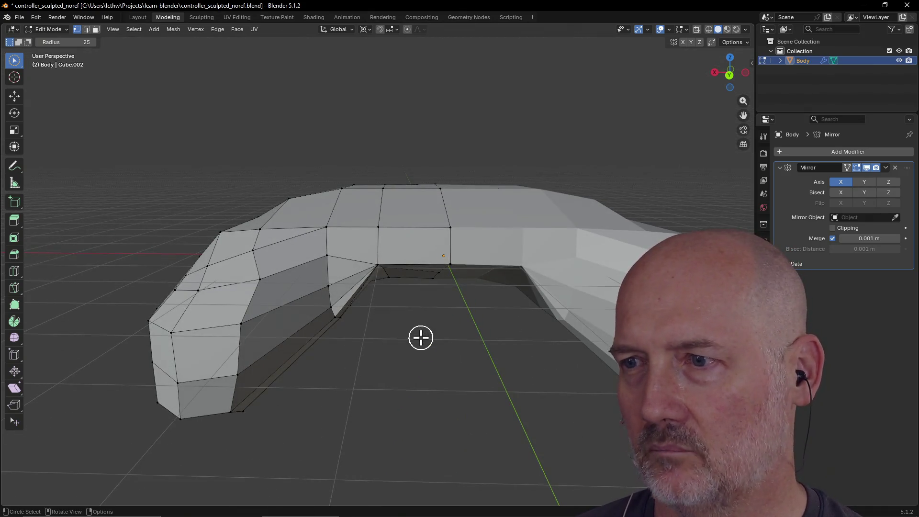
{"action": "scroll", "coordinate": [421, 337], "scroll_direction": "down", "scroll_amount": 2}
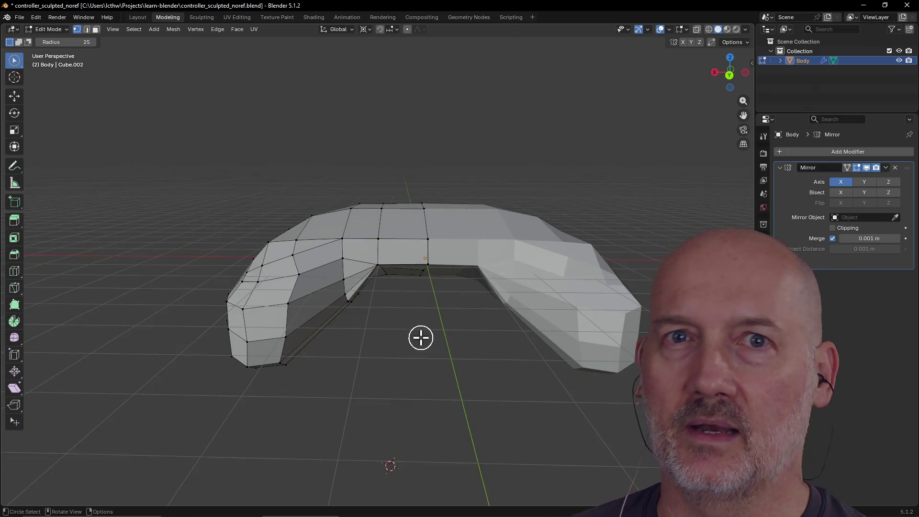
{"action": "middle_click_drag", "start_coordinate": [421, 338], "coordinate": [419, 352]}
{"action": "scroll", "coordinate": [419, 352], "scroll_direction": "up", "scroll_amount": 5}
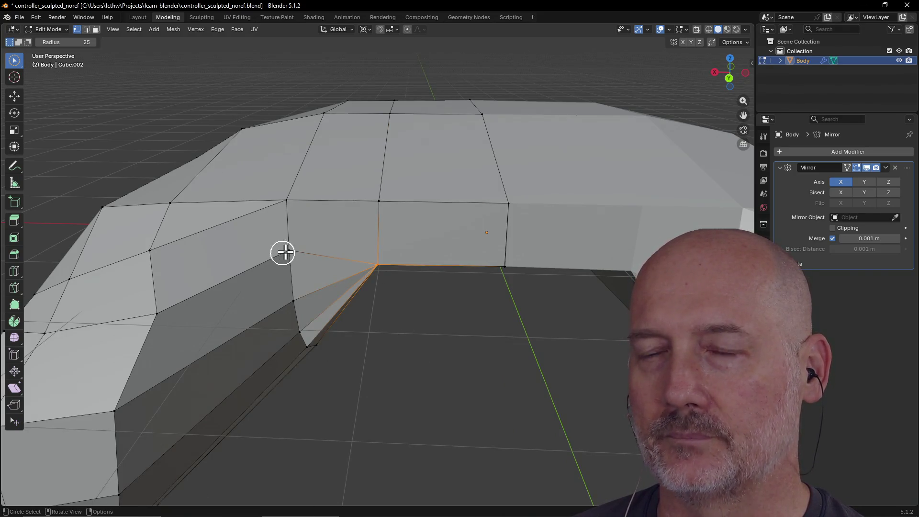
{"action": "left_click_drag", "start_coordinate": [305, 330], "coordinate": [302, 345]}
{"action": "key", "text": "alt+a"}
{"action": "scroll", "coordinate": [250, 360], "scroll_direction": "down", "scroll_amount": 4}
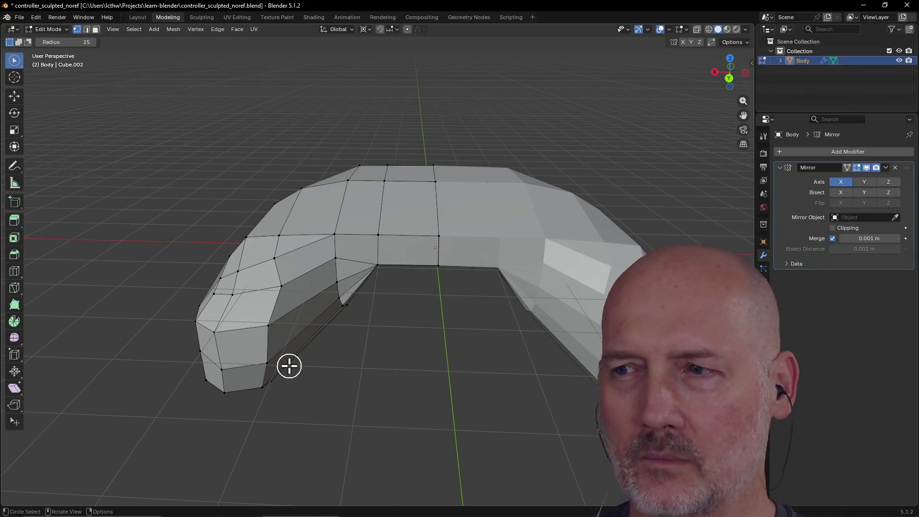
{"action": "mouse_move", "coordinate": [289, 366]}
{"action": "middle_mouse_down"}
{"action": "mouse_move", "coordinate": [285, 383]}
{"action": "mouse_move", "coordinate": [290, 367]}
{"action": "mouse_move", "coordinate": [294, 373]}
{"action": "mouse_move", "coordinate": [280, 345]}
{"action": "mouse_move", "coordinate": [289, 361]}
{"action": "mouse_move", "coordinate": [305, 334]}
{"action": "mouse_move", "coordinate": [380, 338]}
{"action": "mouse_move", "coordinate": [355, 321]}
{"action": "mouse_move", "coordinate": [375, 324]}
{"action": "mouse_move", "coordinate": [389, 293]}
{"action": "mouse_move", "coordinate": [390, 312]}
{"action": "middle_mouse_up"}
{"action": "scroll", "coordinate": [382, 320], "scroll_direction": "up", "scroll_amount": 3}
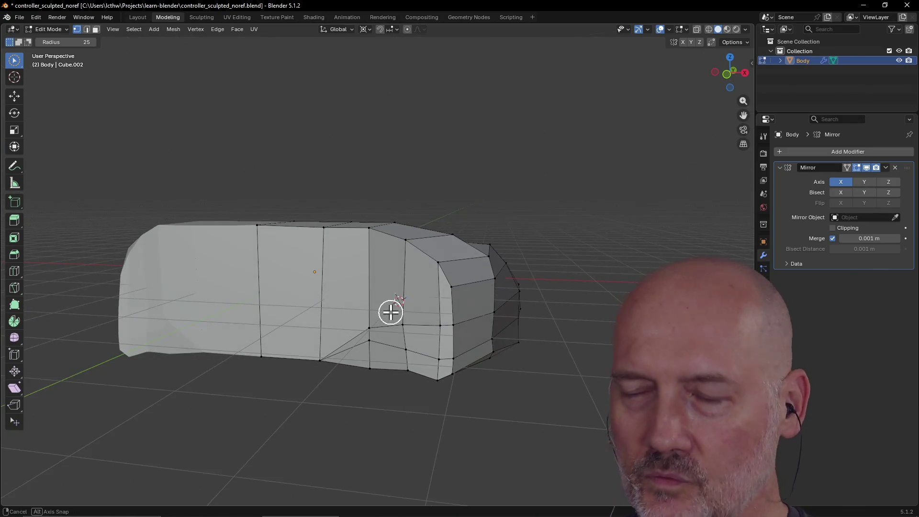
{"action": "scroll", "coordinate": [391, 312], "scroll_direction": "down", "scroll_amount": 3}
{"action": "scroll", "coordinate": [390, 312], "scroll_direction": "up", "scroll_amount": 3}
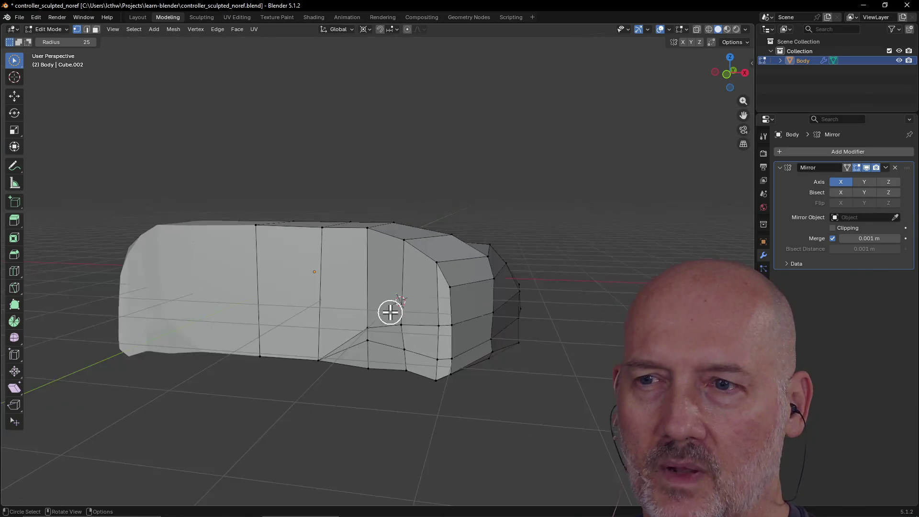
{"action": "middle_click_drag", "start_coordinate": [390, 313], "coordinate": [383, 303]}
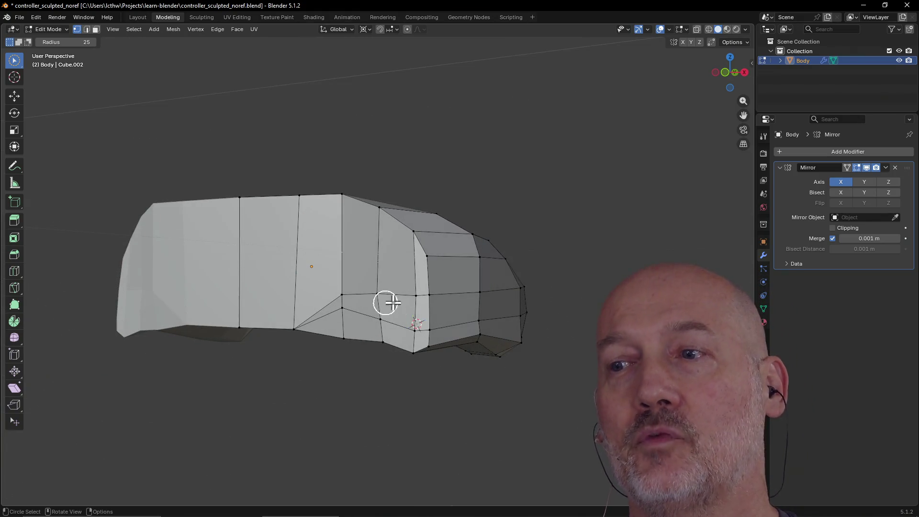
{"action": "scroll", "coordinate": [393, 303], "scroll_direction": "up", "scroll_amount": 2}
{"action": "mouse_move", "coordinate": [452, 298]}
{"action": "middle_mouse_down"}
{"action": "mouse_move", "coordinate": [369, 302]}
{"action": "mouse_move", "coordinate": [441, 323]}
{"action": "mouse_move", "coordinate": [400, 311]}
{"action": "mouse_move", "coordinate": [369, 326]}
{"action": "mouse_move", "coordinate": [346, 318]}
{"action": "mouse_move", "coordinate": [349, 335]}
{"action": "mouse_move", "coordinate": [355, 274]}
{"action": "mouse_move", "coordinate": [343, 272]}
{"action": "mouse_move", "coordinate": [339, 305]}
{"action": "mouse_move", "coordinate": [322, 309]}
{"action": "middle_mouse_up"}
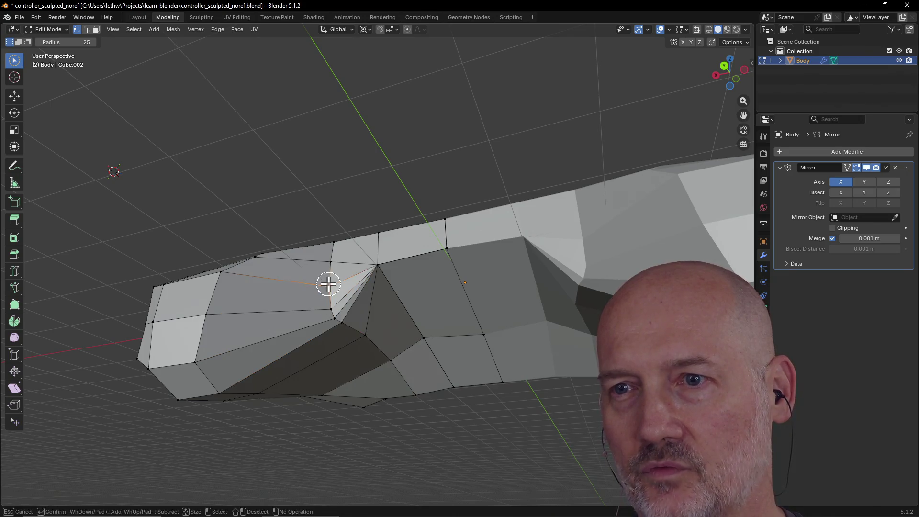
{"action": "middle_click_drag", "start_coordinate": [333, 248], "coordinate": [338, 339]}
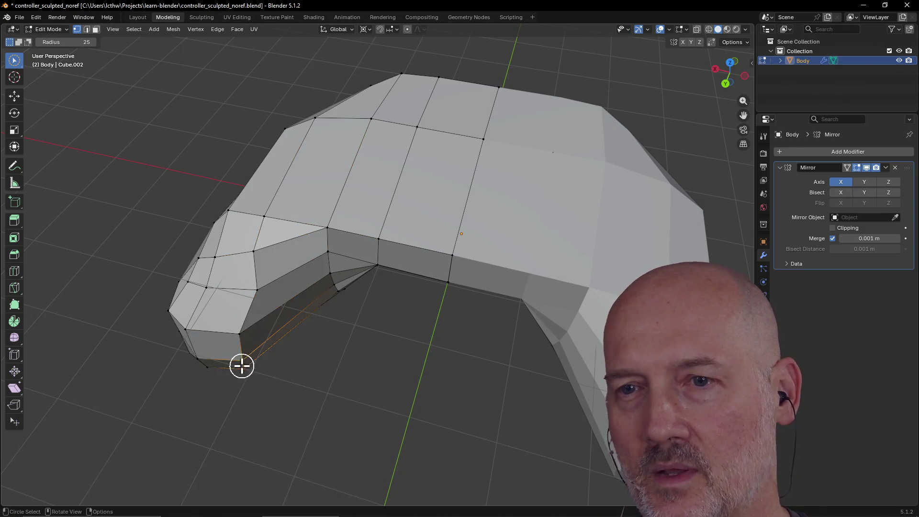
{"action": "middle_click_drag", "start_coordinate": [241, 366], "coordinate": [244, 306]}
{"action": "middle_click_drag", "start_coordinate": [232, 385], "coordinate": [223, 354]}
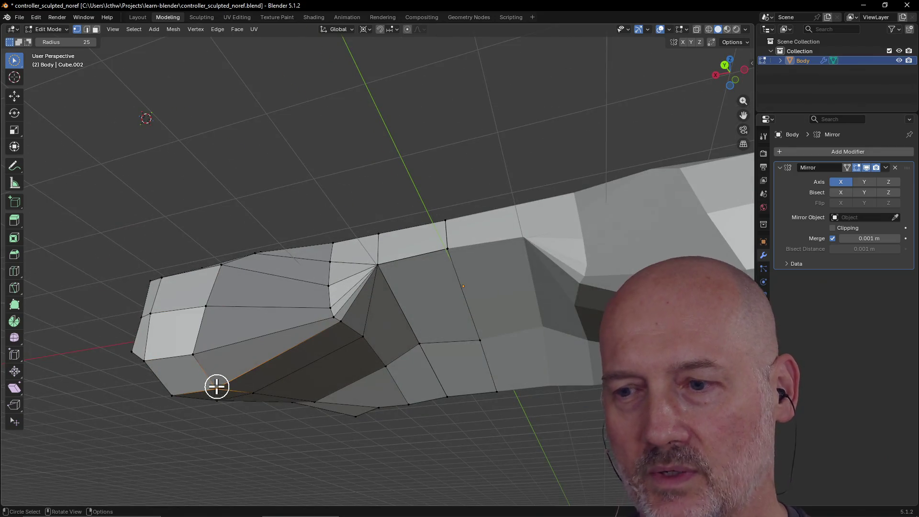
{"action": "left_click_drag", "start_coordinate": [217, 386], "coordinate": [365, 299], "text": "ctrl"}
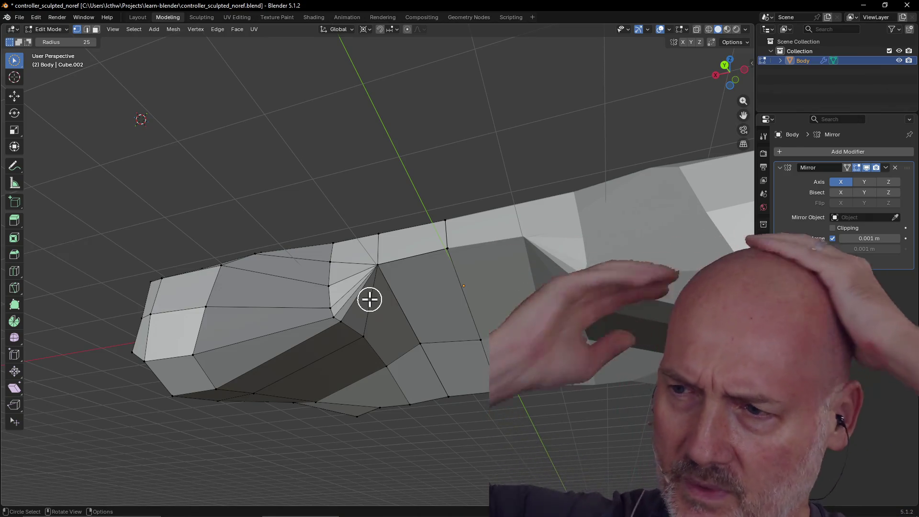
{"action": "scroll", "coordinate": [367, 314], "scroll_direction": "down", "scroll_amount": 2}
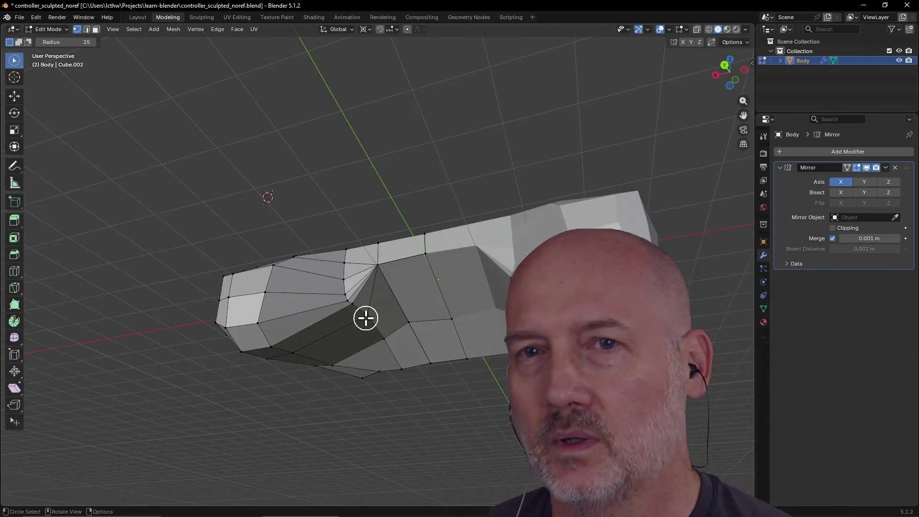
{"action": "mouse_move", "coordinate": [330, 309]}
{"action": "middle_mouse_down"}
{"action": "mouse_move", "coordinate": [339, 329]}
{"action": "mouse_move", "coordinate": [379, 314]}
{"action": "mouse_move", "coordinate": [352, 318]}
{"action": "mouse_move", "coordinate": [342, 277]}
{"action": "middle_mouse_up"}
{"action": "mouse_move", "coordinate": [341, 242]}
{"action": "middle_mouse_down"}
{"action": "mouse_move", "coordinate": [343, 256]}
{"action": "mouse_move", "coordinate": [289, 263]}
{"action": "mouse_move", "coordinate": [327, 294]}
{"action": "mouse_move", "coordinate": [331, 285]}
{"action": "middle_mouse_up"}
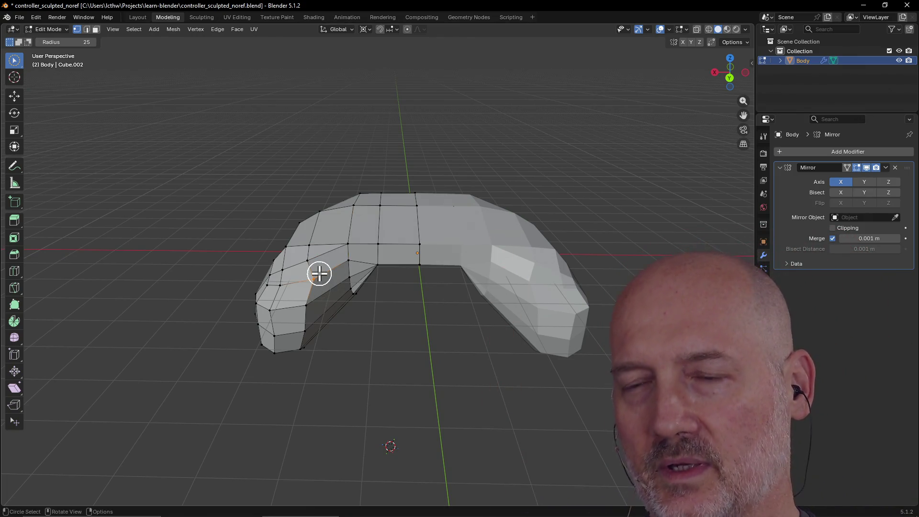
Step: Vertex-slide the selected vertex along its edge on the left grip's inner side
{"action": "scroll", "coordinate": [325, 290], "scroll_direction": "up", "scroll_amount": 2}
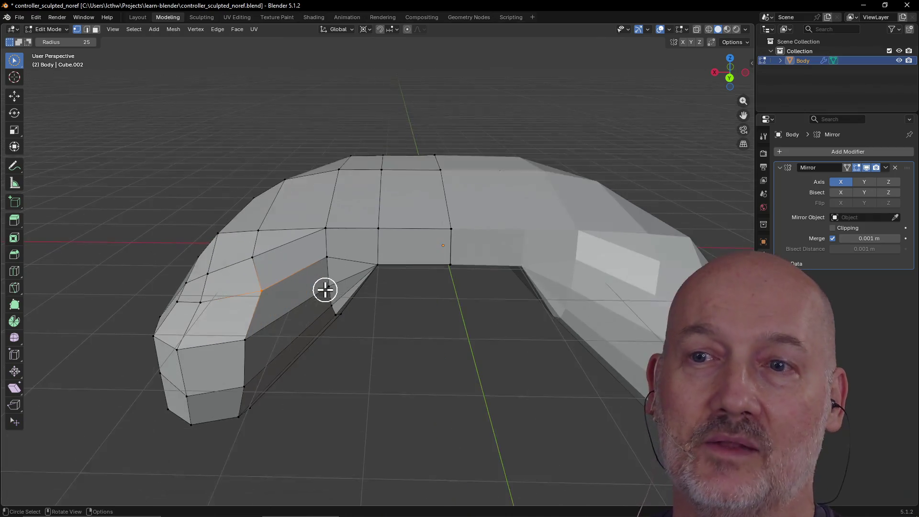
{"action": "middle_click_drag", "start_coordinate": [325, 290], "coordinate": [343, 286]}
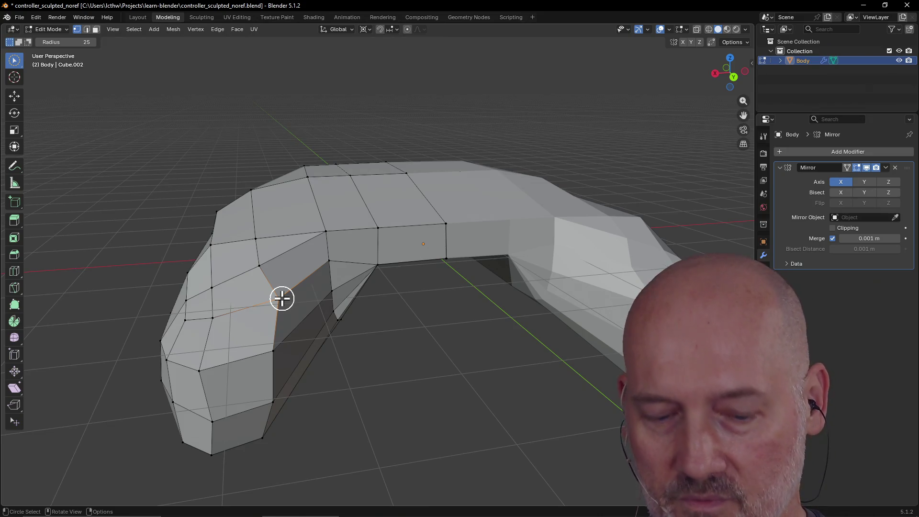
{"action": "key", "text": "shift+v"}
{"action": "left_click", "coordinate": [269, 303]}
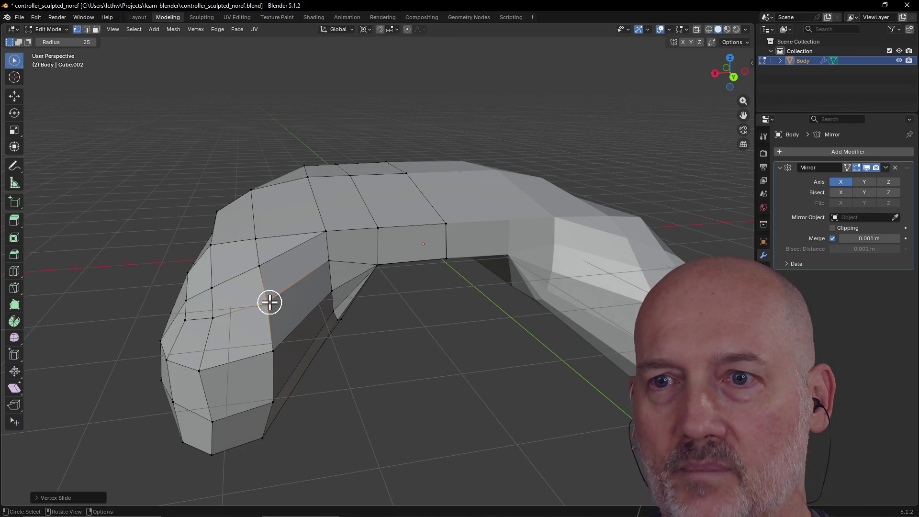
Step: Select the edges along the grip opening's lower inner border
{"action": "scroll", "coordinate": [303, 331], "scroll_direction": "down", "scroll_amount": 3}
{"action": "middle_click_drag", "start_coordinate": [303, 329], "coordinate": [250, 340]}
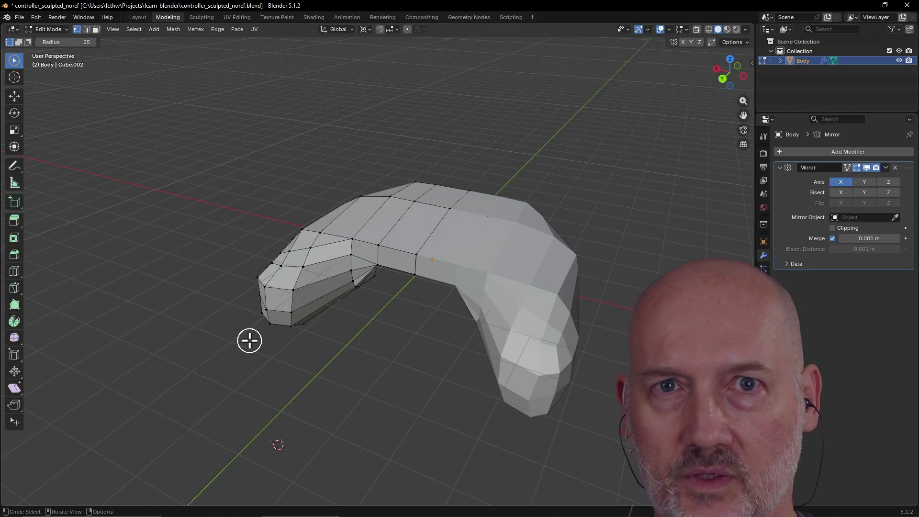
{"action": "middle_click_drag", "start_coordinate": [250, 339], "coordinate": [336, 326]}
{"action": "scroll", "coordinate": [335, 325], "scroll_direction": "up", "scroll_amount": 2}
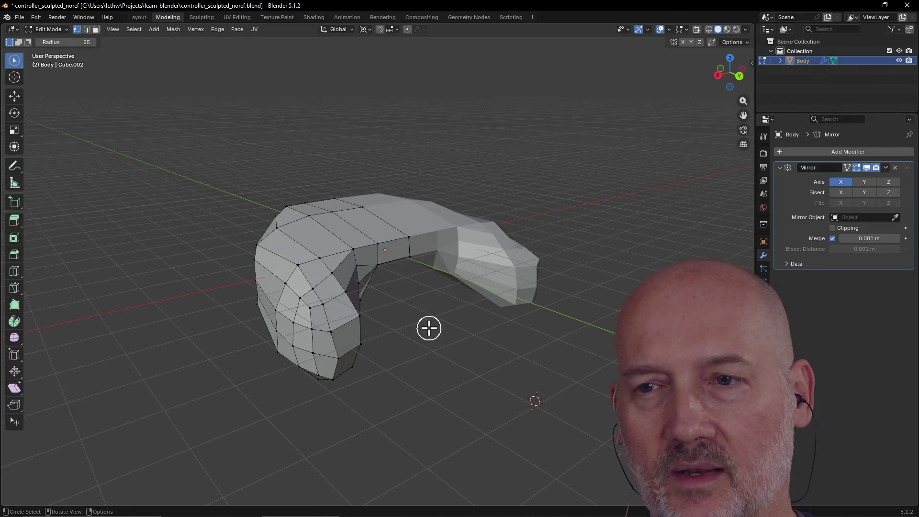
{"action": "mouse_move", "coordinate": [429, 328]}
{"action": "middle_mouse_down"}
{"action": "mouse_move", "coordinate": [394, 332]}
{"action": "mouse_move", "coordinate": [403, 324]}
{"action": "mouse_move", "coordinate": [381, 322]}
{"action": "middle_mouse_up"}
{"action": "scroll", "coordinate": [394, 334], "scroll_direction": "up", "scroll_amount": 3}
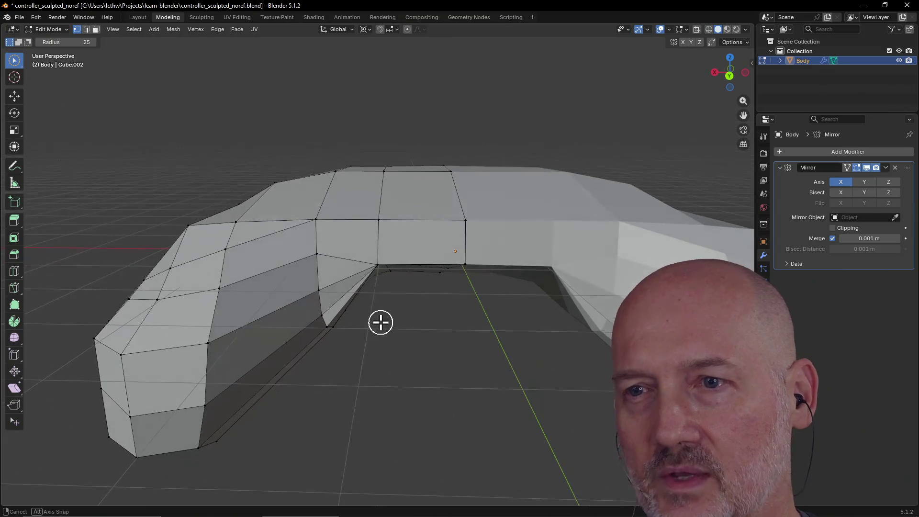
{"action": "scroll", "coordinate": [381, 322], "scroll_direction": "down", "scroll_amount": 2}
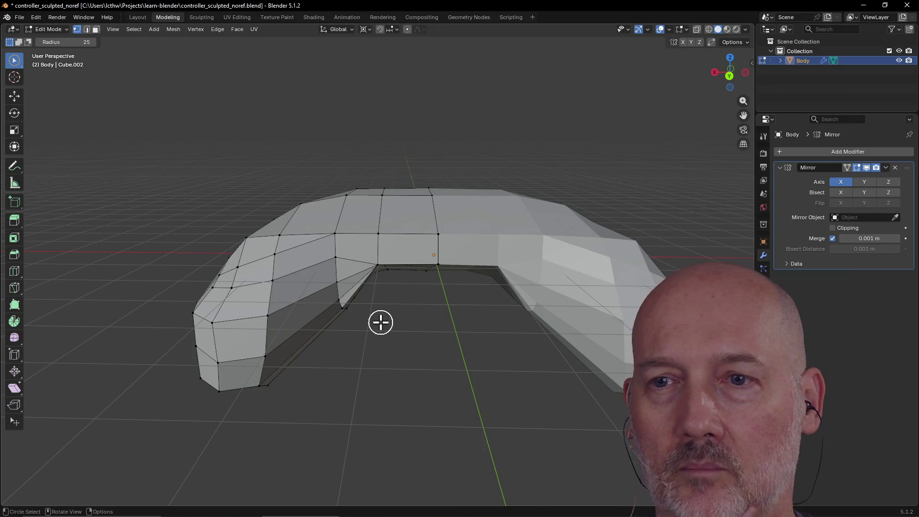
{"action": "left_click_drag", "start_coordinate": [268, 357], "coordinate": [273, 312]}
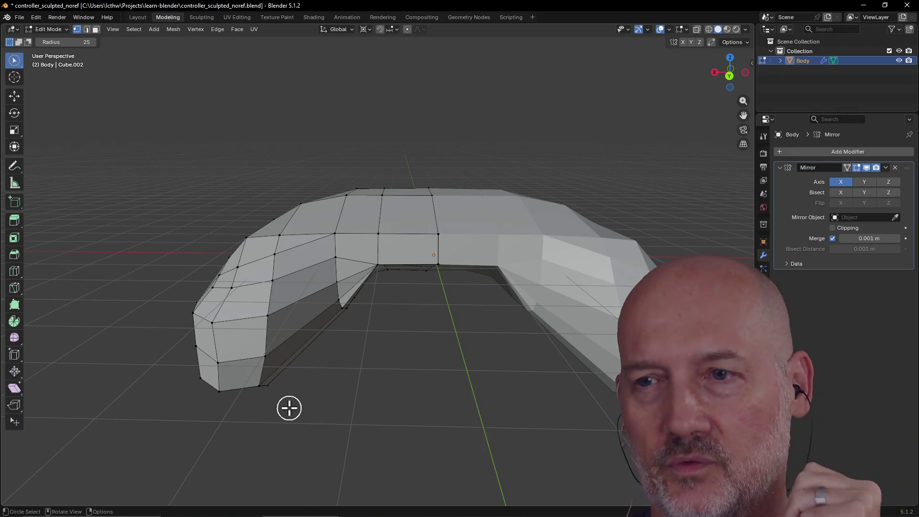
{"action": "mouse_move", "coordinate": [317, 398]}
{"action": "middle_mouse_down"}
{"action": "mouse_move", "coordinate": [351, 412]}
{"action": "mouse_move", "coordinate": [359, 351]}
{"action": "mouse_move", "coordinate": [372, 352]}
{"action": "middle_mouse_up"}
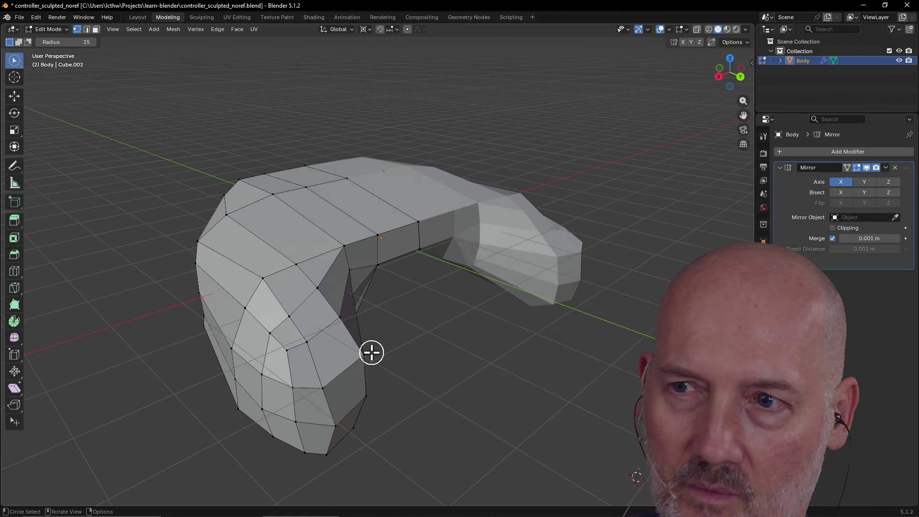
{"action": "scroll", "coordinate": [371, 353], "scroll_direction": "down", "scroll_amount": 2}
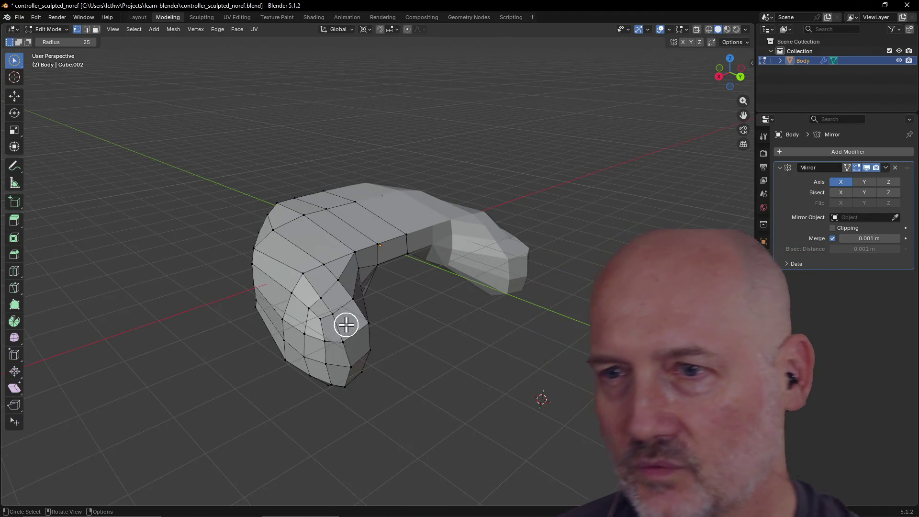
{"action": "mouse_move", "coordinate": [393, 279]}
{"action": "middle_mouse_down"}
{"action": "mouse_move", "coordinate": [354, 301]}
{"action": "mouse_move", "coordinate": [367, 330]}
{"action": "mouse_move", "coordinate": [365, 303]}
{"action": "middle_mouse_up"}
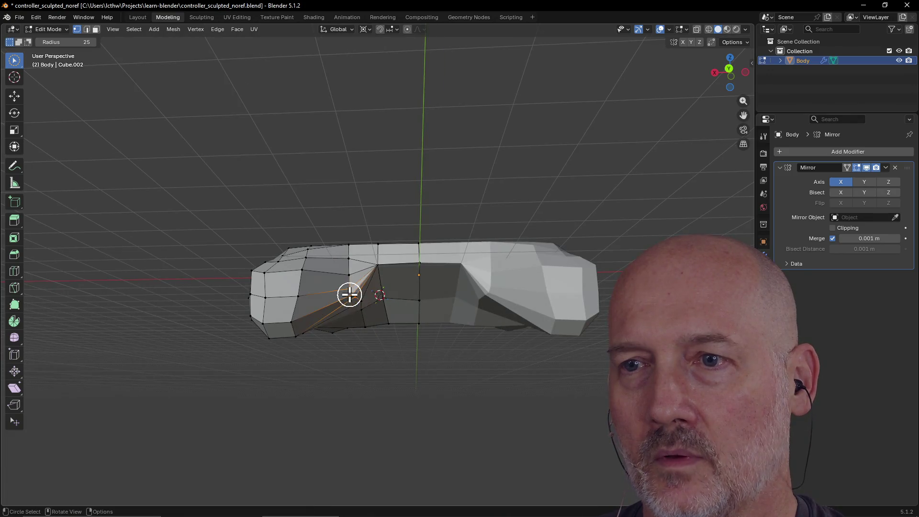
{"action": "mouse_move", "coordinate": [345, 255]}
{"action": "middle_mouse_down"}
{"action": "mouse_move", "coordinate": [344, 277]}
{"action": "mouse_move", "coordinate": [345, 246]}
{"action": "mouse_move", "coordinate": [344, 260]}
{"action": "mouse_move", "coordinate": [324, 262]}
{"action": "middle_mouse_up"}
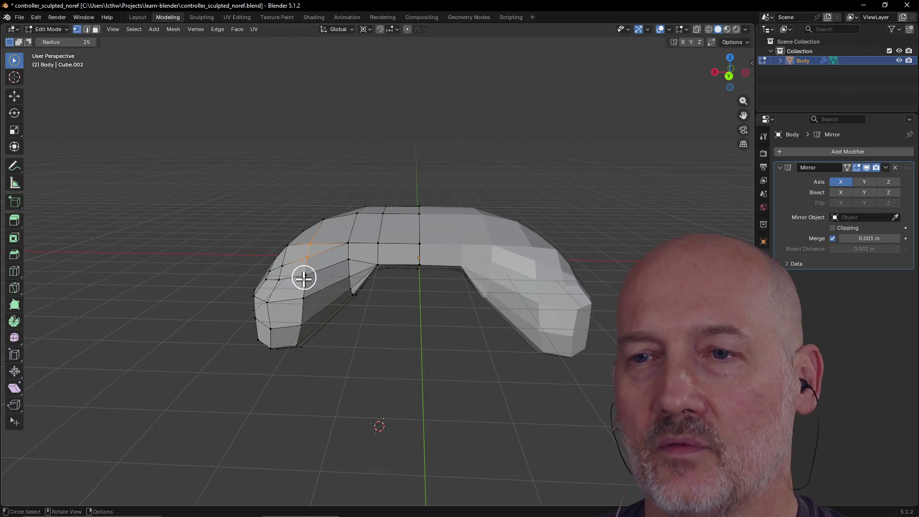
{"action": "middle_click_drag", "start_coordinate": [303, 324], "coordinate": [300, 312]}
{"action": "mouse_move", "coordinate": [297, 332]}
{"action": "middle_mouse_down"}
{"action": "mouse_move", "coordinate": [283, 260]}
{"action": "mouse_move", "coordinate": [324, 314]}
{"action": "mouse_move", "coordinate": [322, 382]}
{"action": "middle_mouse_up"}
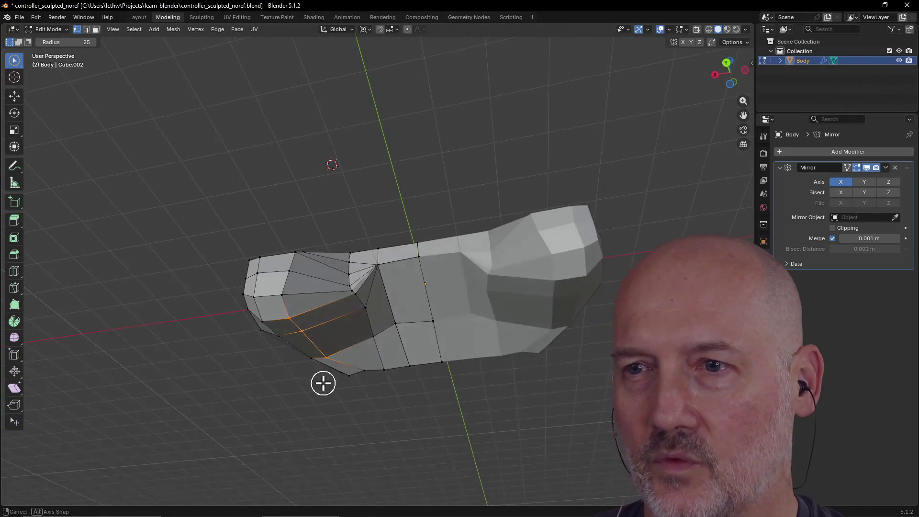
{"action": "scroll", "coordinate": [353, 297], "scroll_direction": "up", "scroll_amount": 4}
{"action": "mouse_move", "coordinate": [354, 296]}
{"action": "middle_mouse_down"}
{"action": "mouse_move", "coordinate": [359, 318]}
{"action": "mouse_move", "coordinate": [336, 329]}
{"action": "middle_mouse_up"}
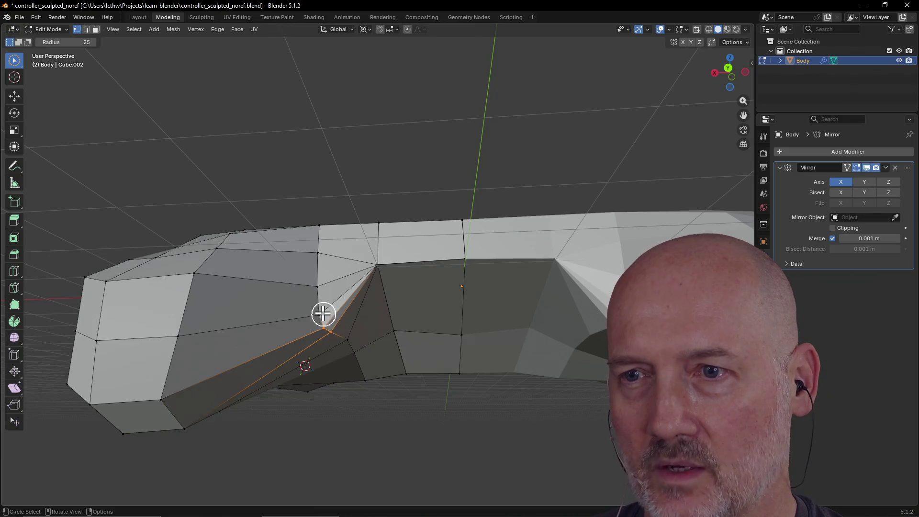
{"action": "mouse_move", "coordinate": [316, 261]}
{"action": "middle_mouse_down"}
{"action": "mouse_move", "coordinate": [310, 254]}
{"action": "mouse_move", "coordinate": [312, 302]}
{"action": "mouse_move", "coordinate": [315, 218]}
{"action": "middle_mouse_up"}
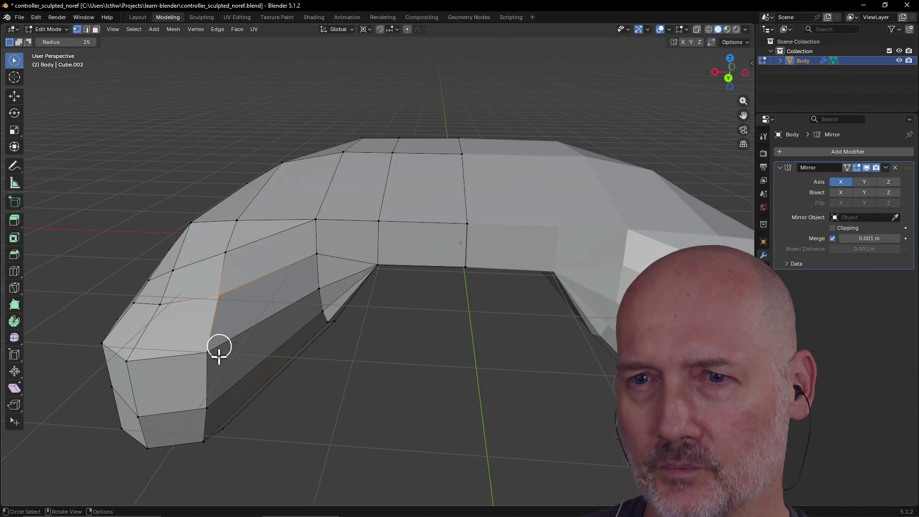
Step: Select the bottom-border edges and the lower vertices along the grip opening
{"action": "scroll", "coordinate": [247, 349], "scroll_direction": "down", "scroll_amount": 4}
{"action": "mouse_move", "coordinate": [246, 349]}
{"action": "middle_mouse_down"}
{"action": "mouse_move", "coordinate": [244, 328]}
{"action": "mouse_move", "coordinate": [265, 325]}
{"action": "middle_mouse_up"}
{"action": "left_click_drag", "start_coordinate": [281, 327], "coordinate": [273, 352]}
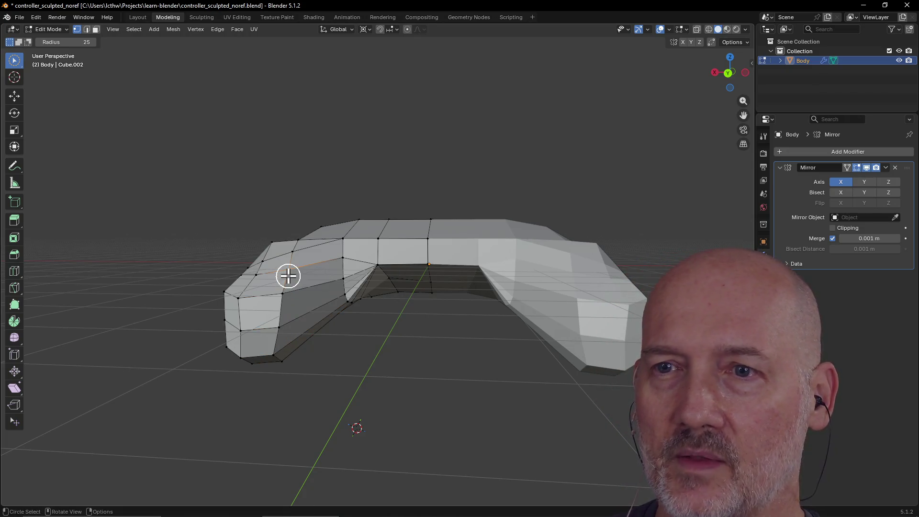
{"action": "mouse_move", "coordinate": [289, 248]}
{"action": "middle_mouse_down"}
{"action": "mouse_move", "coordinate": [289, 271]}
{"action": "mouse_move", "coordinate": [297, 240]}
{"action": "middle_mouse_up"}
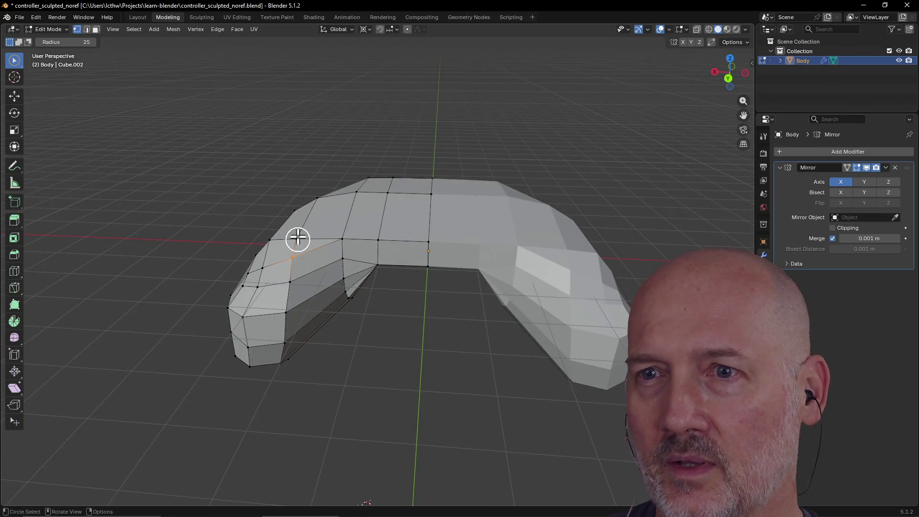
{"action": "left_click", "coordinate": [296, 264]}
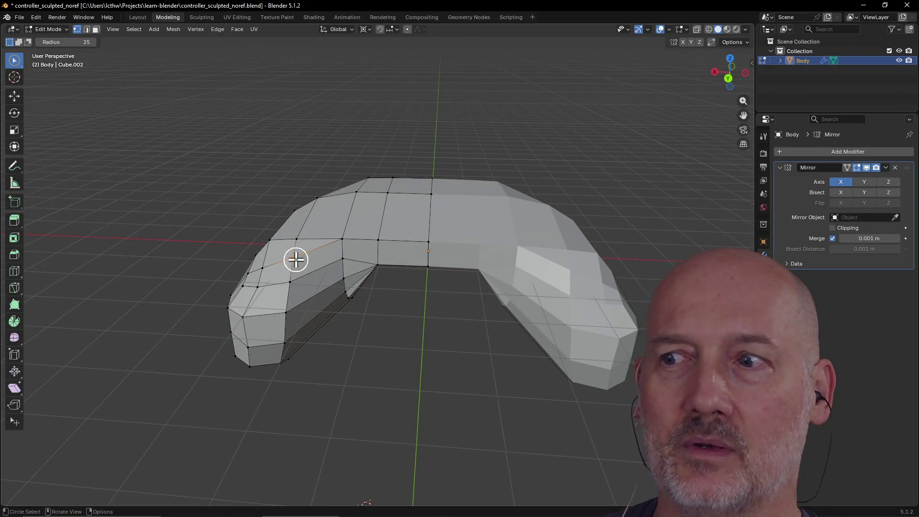
{"action": "left_click", "coordinate": [286, 311]}
{"action": "mouse_move", "coordinate": [281, 351]}
{"action": "middle_mouse_down"}
{"action": "mouse_move", "coordinate": [280, 308]}
{"action": "mouse_move", "coordinate": [269, 344]}
{"action": "middle_mouse_up"}
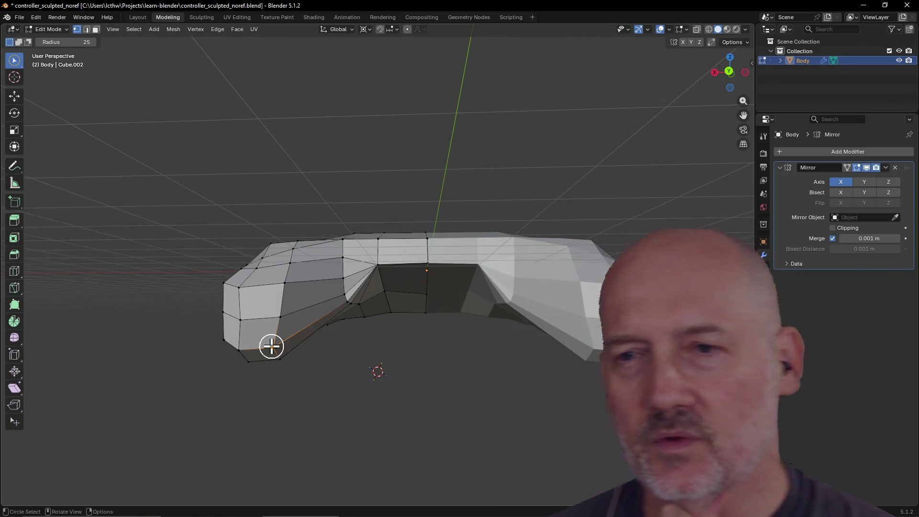
Step: Save the file as controller_sculpted_noref.blend
{"action": "scroll", "coordinate": [287, 361], "scroll_direction": "up", "scroll_amount": 3}
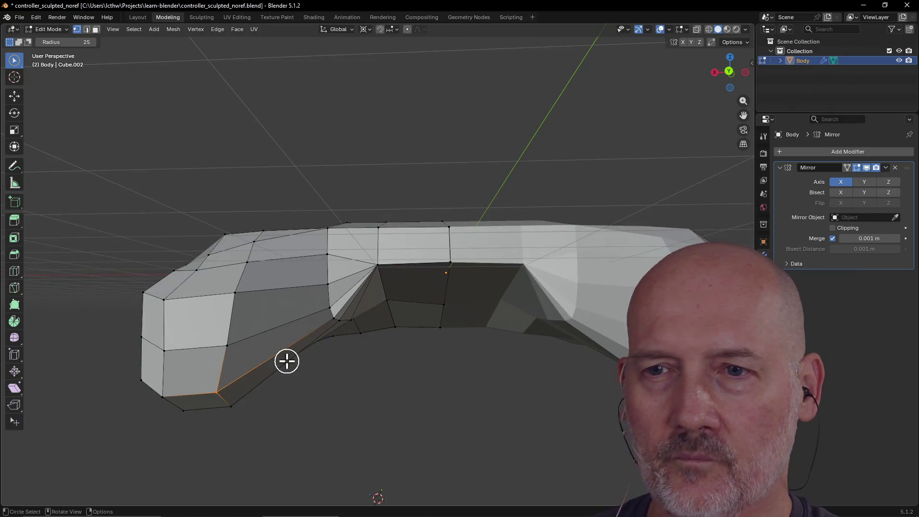
{"action": "scroll", "coordinate": [288, 361], "scroll_direction": "down", "scroll_amount": 2}
{"action": "scroll", "coordinate": [287, 361], "scroll_direction": "down", "scroll_amount": 1}
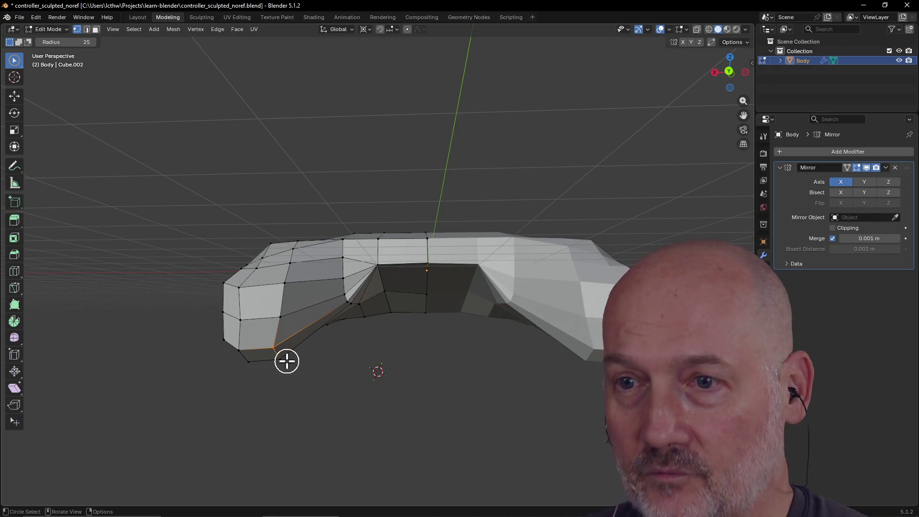
{"action": "mouse_move", "coordinate": [287, 361]}
{"action": "middle_mouse_down"}
{"action": "mouse_move", "coordinate": [171, 375]}
{"action": "mouse_move", "coordinate": [203, 357]}
{"action": "mouse_move", "coordinate": [260, 370]}
{"action": "mouse_move", "coordinate": [309, 314]}
{"action": "mouse_move", "coordinate": [318, 345]}
{"action": "mouse_move", "coordinate": [289, 386]}
{"action": "mouse_move", "coordinate": [345, 295]}
{"action": "mouse_move", "coordinate": [367, 301]}
{"action": "mouse_move", "coordinate": [299, 281]}
{"action": "mouse_move", "coordinate": [392, 236]}
{"action": "mouse_move", "coordinate": [388, 269]}
{"action": "mouse_move", "coordinate": [420, 269]}
{"action": "mouse_move", "coordinate": [412, 281]}
{"action": "mouse_move", "coordinate": [396, 260]}
{"action": "mouse_move", "coordinate": [339, 281]}
{"action": "mouse_move", "coordinate": [388, 248]}
{"action": "mouse_move", "coordinate": [347, 289]}
{"action": "mouse_move", "coordinate": [263, 289]}
{"action": "mouse_move", "coordinate": [193, 310]}
{"action": "mouse_move", "coordinate": [324, 299]}
{"action": "mouse_move", "coordinate": [332, 279]}
{"action": "mouse_move", "coordinate": [351, 286]}
{"action": "mouse_move", "coordinate": [375, 242]}
{"action": "middle_mouse_up"}
{"action": "key", "text": "ctrl+s"}
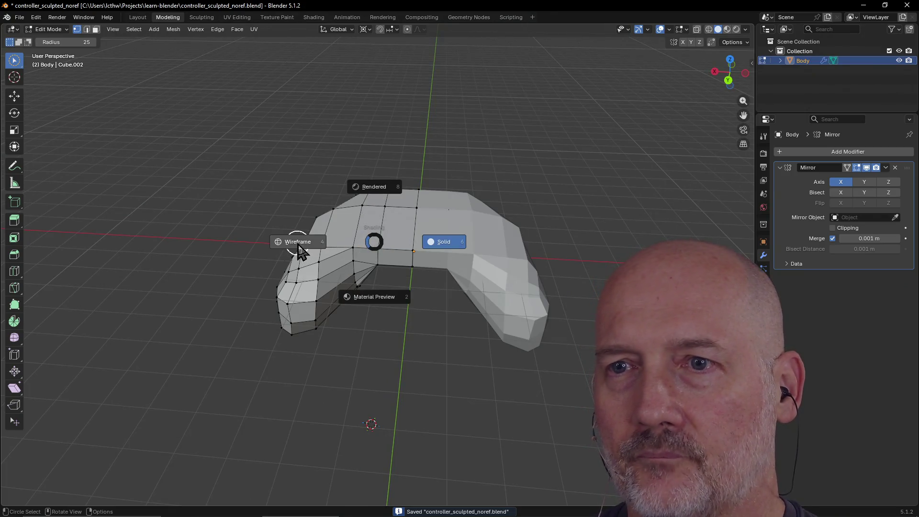
Step: Select the doubled vertex at the grip opening's corner from a low side angle
{"action": "mouse_move", "coordinate": [357, 252]}
{"action": "middle_mouse_down"}
{"action": "mouse_move", "coordinate": [308, 269]}
{"action": "mouse_move", "coordinate": [281, 261]}
{"action": "mouse_move", "coordinate": [345, 285]}
{"action": "mouse_move", "coordinate": [377, 248]}
{"action": "mouse_move", "coordinate": [225, 329]}
{"action": "mouse_move", "coordinate": [259, 304]}
{"action": "mouse_move", "coordinate": [338, 316]}
{"action": "mouse_move", "coordinate": [233, 349]}
{"action": "mouse_move", "coordinate": [163, 355]}
{"action": "middle_mouse_up"}
{"action": "mouse_move", "coordinate": [366, 265]}
{"action": "middle_mouse_down"}
{"action": "mouse_move", "coordinate": [294, 211]}
{"action": "mouse_move", "coordinate": [294, 196]}
{"action": "mouse_move", "coordinate": [290, 226]}
{"action": "mouse_move", "coordinate": [491, 261]}
{"action": "mouse_move", "coordinate": [506, 274]}
{"action": "mouse_move", "coordinate": [498, 289]}
{"action": "mouse_move", "coordinate": [500, 281]}
{"action": "mouse_move", "coordinate": [509, 287]}
{"action": "mouse_move", "coordinate": [495, 277]}
{"action": "mouse_move", "coordinate": [493, 249]}
{"action": "mouse_move", "coordinate": [484, 257]}
{"action": "middle_mouse_up"}
{"action": "left_click", "coordinate": [567, 263]}
{"action": "middle_click_drag", "start_coordinate": [564, 263], "coordinate": [587, 290]}
Step: Snap to Right view and frame the selection up close with View Selected
{"action": "key", "text": "grave"}
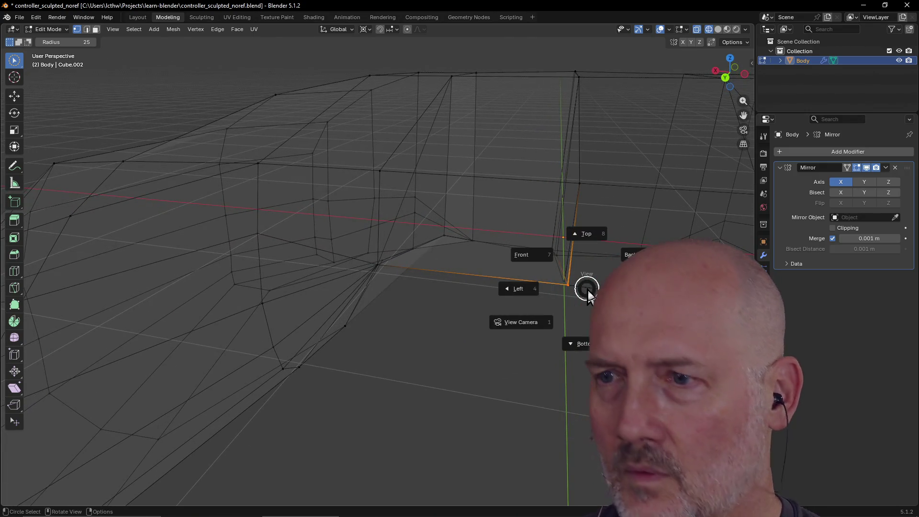
{"action": "left_click", "coordinate": [652, 316]}
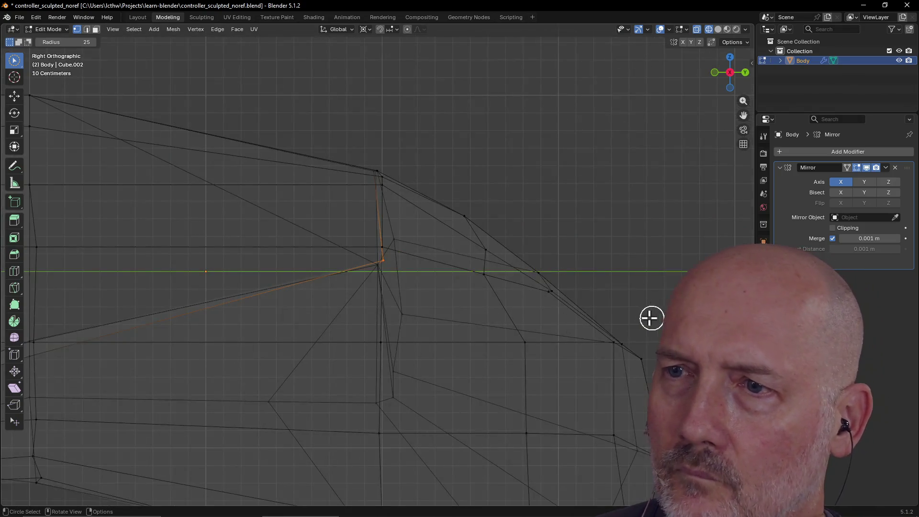
{"action": "middle_click_drag", "start_coordinate": [627, 318], "coordinate": [628, 318], "text": "shift"}
{"action": "key", "text": "grave"}
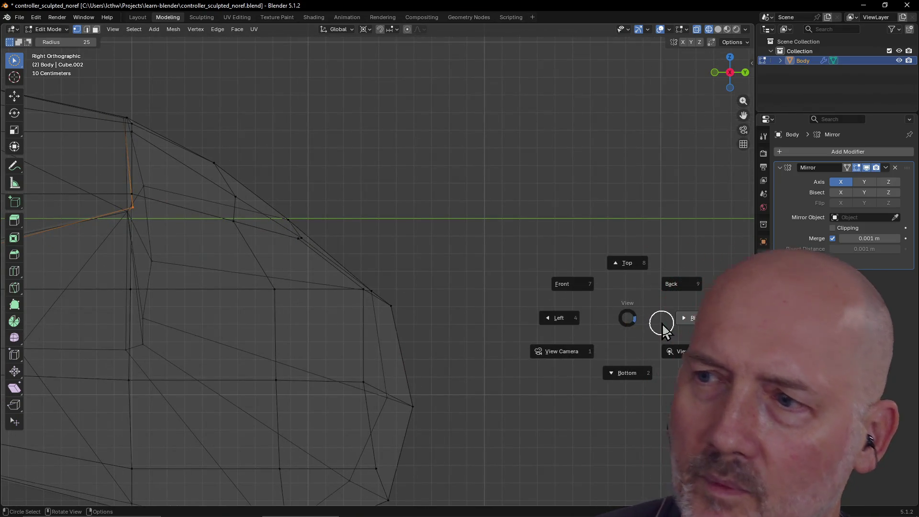
{"action": "left_click", "coordinate": [682, 351]}
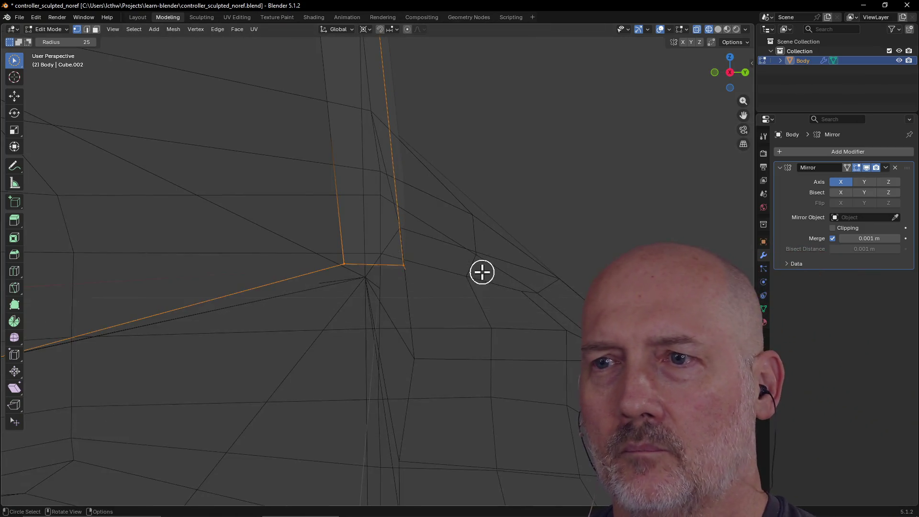
{"action": "mouse_move", "coordinate": [482, 272]}
{"action": "middle_mouse_down"}
{"action": "mouse_move", "coordinate": [365, 302]}
{"action": "mouse_move", "coordinate": [374, 289]}
{"action": "mouse_move", "coordinate": [371, 329]}
{"action": "middle_mouse_up"}
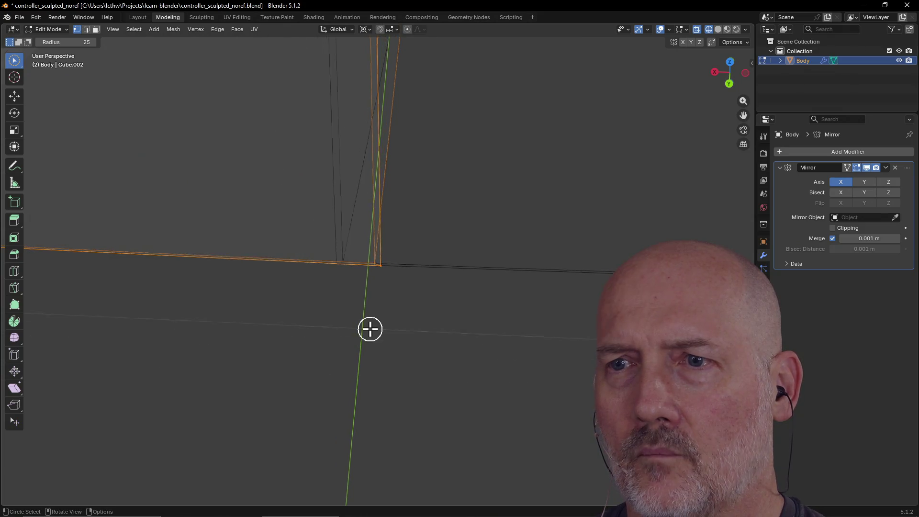
{"action": "scroll", "coordinate": [370, 329], "scroll_direction": "up", "scroll_amount": 3}
{"action": "scroll", "coordinate": [370, 329], "scroll_direction": "down", "scroll_amount": 2}
{"action": "scroll", "coordinate": [370, 328], "scroll_direction": "up", "scroll_amount": 1}
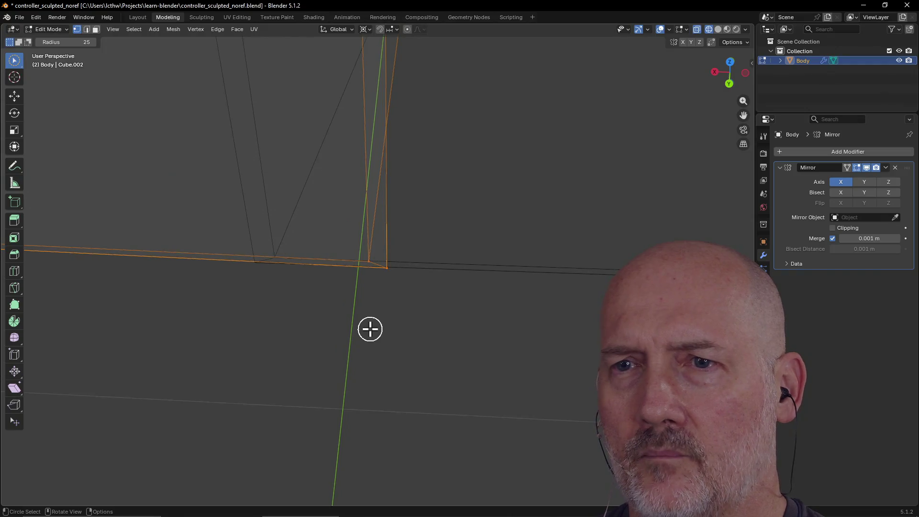
{"action": "mouse_move", "coordinate": [314, 254]}
{"action": "middle_mouse_down"}
{"action": "mouse_move", "coordinate": [343, 214]}
{"action": "mouse_move", "coordinate": [371, 210]}
{"action": "mouse_move", "coordinate": [323, 214]}
{"action": "mouse_move", "coordinate": [305, 253]}
{"action": "mouse_move", "coordinate": [320, 242]}
{"action": "mouse_move", "coordinate": [346, 177]}
{"action": "mouse_move", "coordinate": [300, 129]}
{"action": "mouse_move", "coordinate": [308, 154]}
{"action": "middle_mouse_up"}
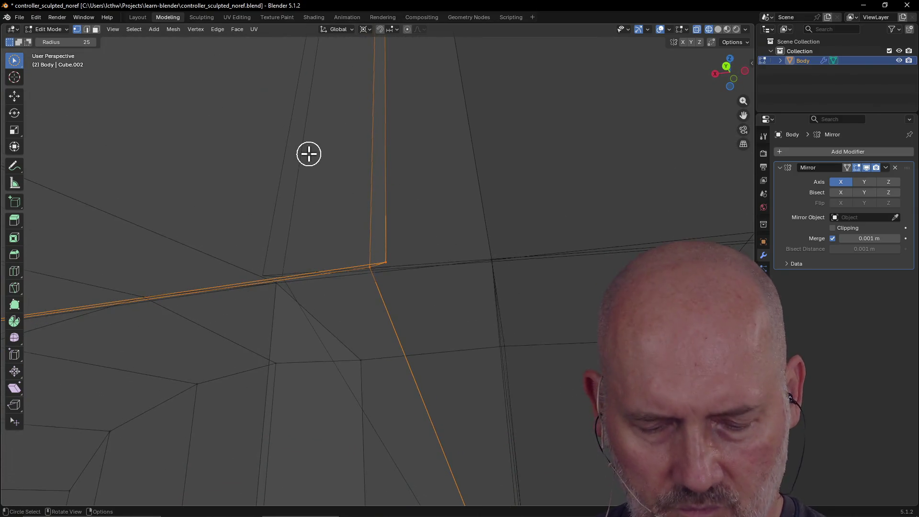
Step: Merge the doubled vertices at the grip opening, first By Distance, then into one vertex
{"action": "key", "text": "m"}
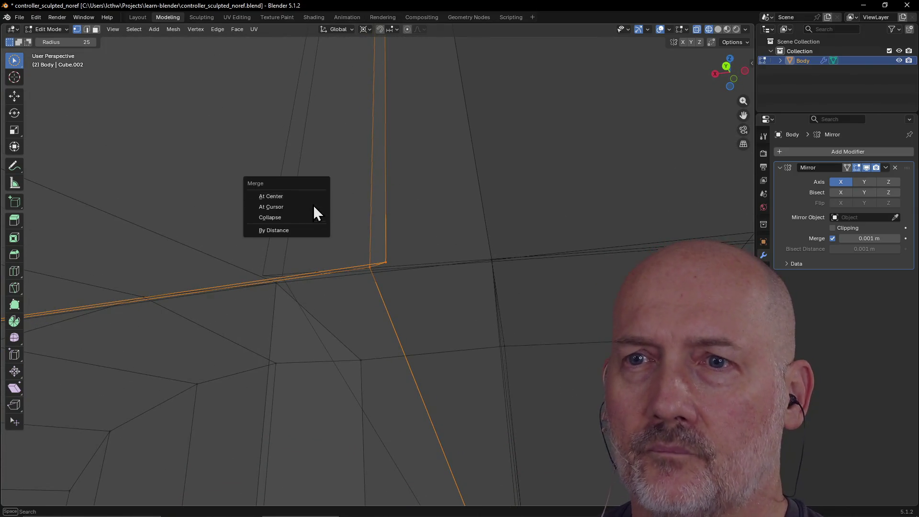
{"action": "left_click", "coordinate": [303, 236]}
{"action": "key", "text": "m"}
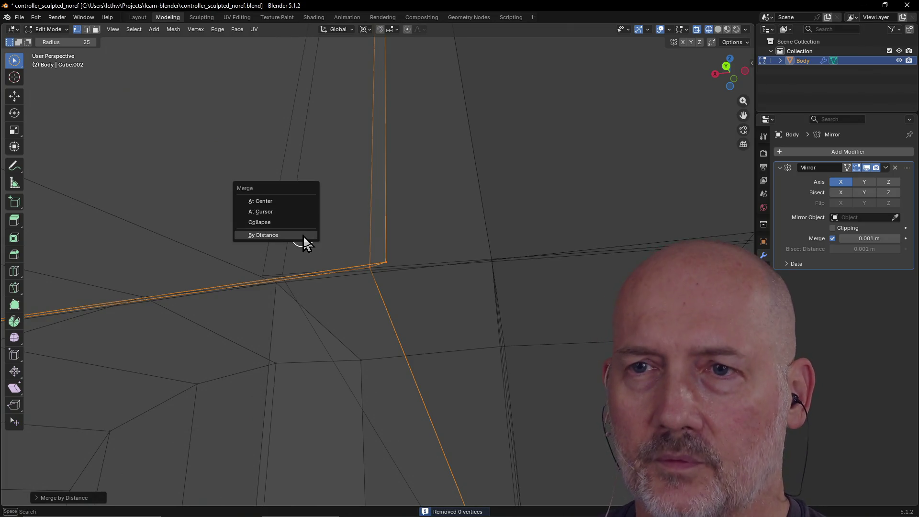
{"action": "left_click", "coordinate": [293, 201]}
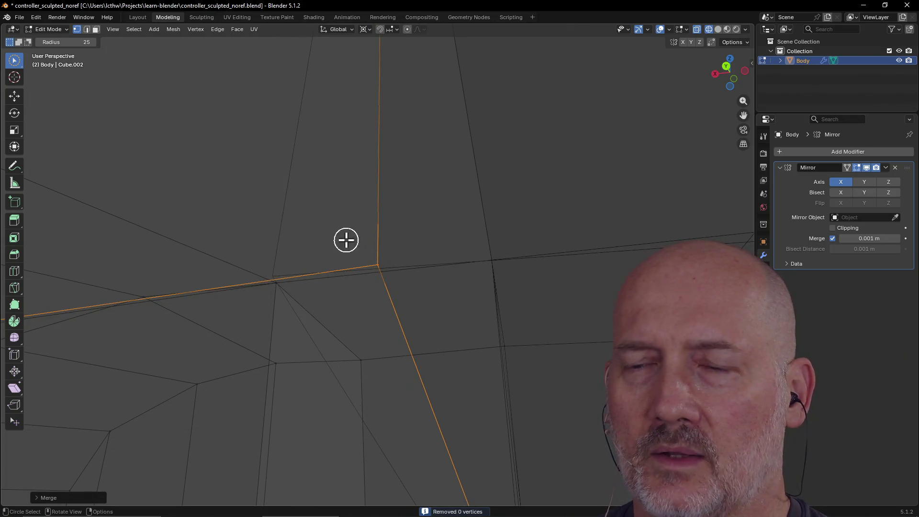
{"action": "mouse_move", "coordinate": [371, 275]}
{"action": "middle_mouse_down"}
{"action": "mouse_move", "coordinate": [400, 326]}
{"action": "mouse_move", "coordinate": [378, 289]}
{"action": "mouse_move", "coordinate": [413, 320]}
{"action": "mouse_move", "coordinate": [391, 280]}
{"action": "middle_mouse_up"}
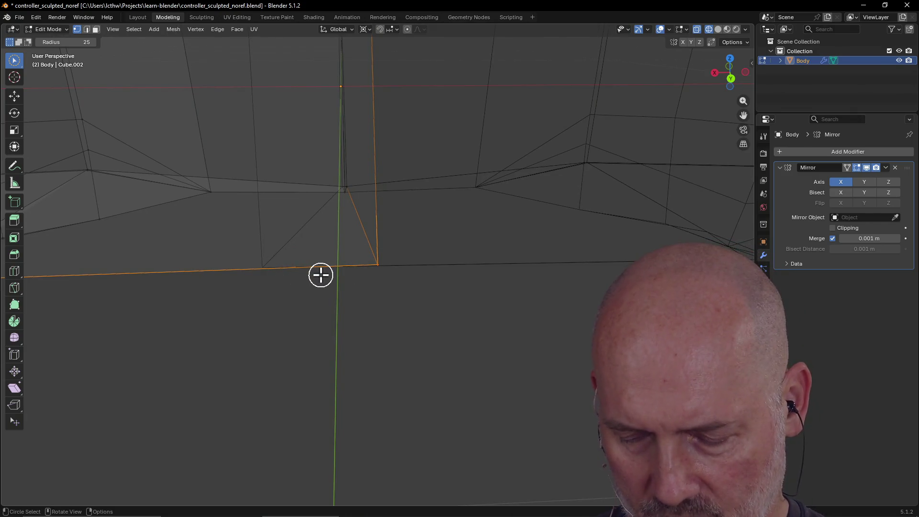
Step: Slide the vertex along its edge, then clear the edge selection
{"action": "key", "text": "g"}
{"action": "key", "text": "g"}
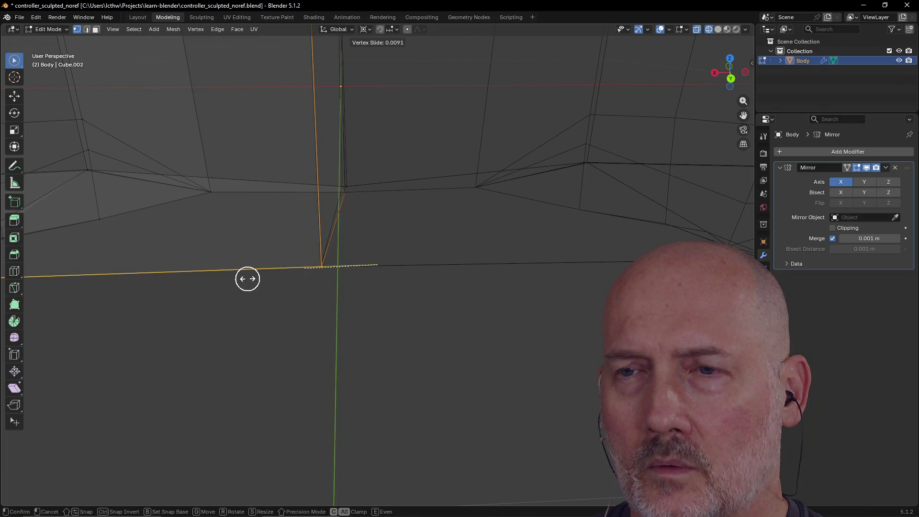
{"action": "left_click", "coordinate": [249, 280]}
{"action": "left_click", "coordinate": [331, 276]}
{"action": "mouse_move", "coordinate": [345, 302]}
{"action": "middle_mouse_down"}
{"action": "mouse_move", "coordinate": [375, 304]}
{"action": "mouse_move", "coordinate": [339, 309]}
{"action": "mouse_move", "coordinate": [343, 269]}
{"action": "mouse_move", "coordinate": [344, 292]}
{"action": "middle_mouse_up"}
{"action": "scroll", "coordinate": [343, 292], "scroll_direction": "down", "scroll_amount": 10}
{"action": "mouse_move", "coordinate": [343, 293]}
{"action": "middle_mouse_down"}
{"action": "mouse_move", "coordinate": [365, 285]}
{"action": "mouse_move", "coordinate": [299, 295]}
{"action": "mouse_move", "coordinate": [537, 289]}
{"action": "mouse_move", "coordinate": [406, 298]}
{"action": "mouse_move", "coordinate": [364, 274]}
{"action": "mouse_move", "coordinate": [366, 310]}
{"action": "mouse_move", "coordinate": [365, 248]}
{"action": "mouse_move", "coordinate": [372, 298]}
{"action": "middle_mouse_up"}
{"action": "scroll", "coordinate": [369, 266], "scroll_direction": "up", "scroll_amount": 8}
{"action": "scroll", "coordinate": [370, 267], "scroll_direction": "down", "scroll_amount": 8}
Step: Select the vertex at the mesh centre and inspect it from several angles
{"action": "left_click", "coordinate": [388, 391]}
{"action": "scroll", "coordinate": [386, 363], "scroll_direction": "up", "scroll_amount": 5}
{"action": "mouse_move", "coordinate": [411, 371]}
{"action": "middle_mouse_down"}
{"action": "mouse_move", "coordinate": [404, 365]}
{"action": "mouse_move", "coordinate": [445, 353]}
{"action": "mouse_move", "coordinate": [480, 361]}
{"action": "mouse_move", "coordinate": [441, 363]}
{"action": "middle_mouse_up"}
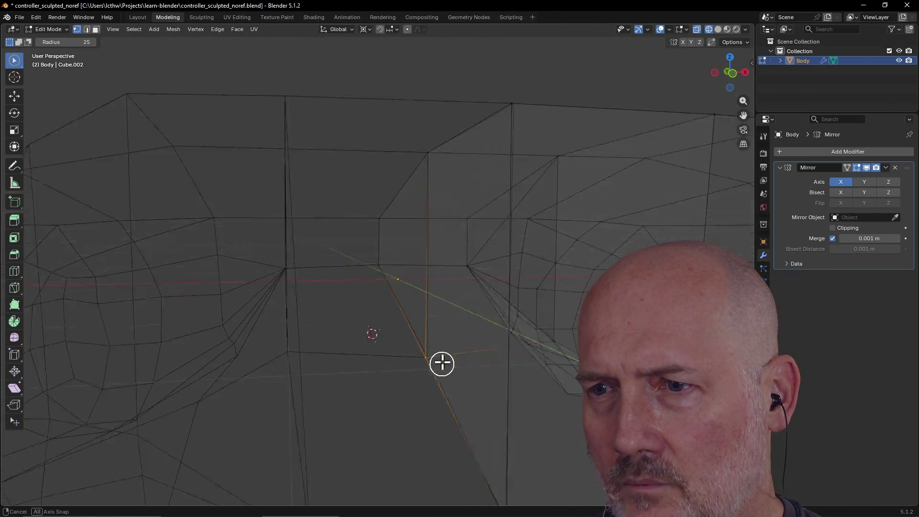
{"action": "scroll", "coordinate": [440, 361], "scroll_direction": "up", "scroll_amount": 2}
{"action": "scroll", "coordinate": [441, 359], "scroll_direction": "up", "scroll_amount": 2}
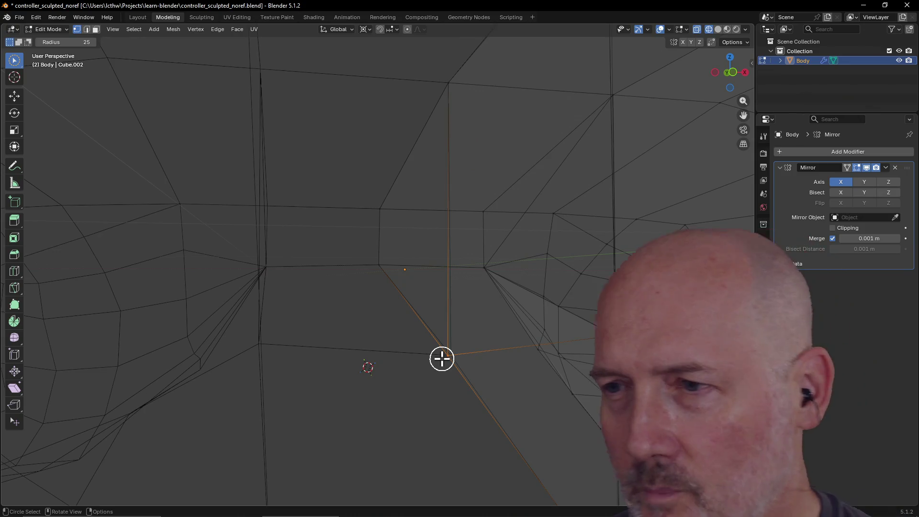
{"action": "middle_click_drag", "start_coordinate": [425, 370], "coordinate": [413, 373]}
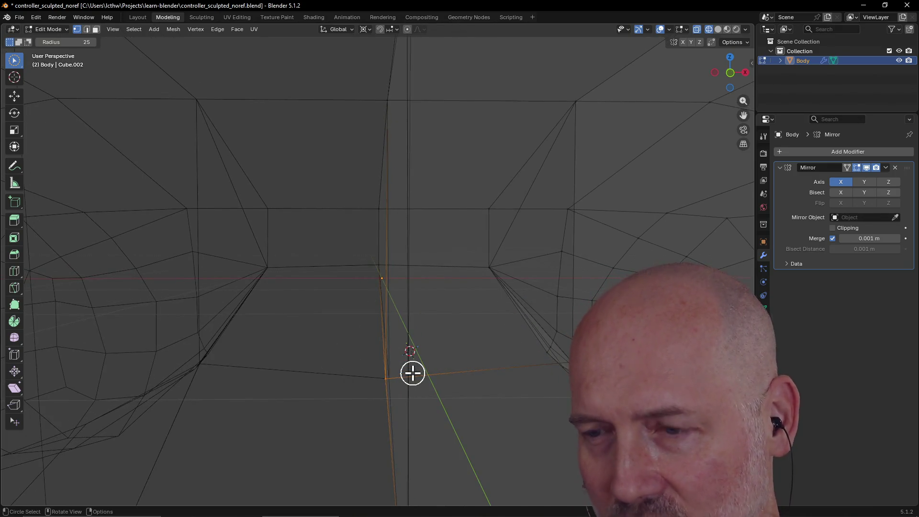
{"action": "right_click", "coordinate": [413, 373]}
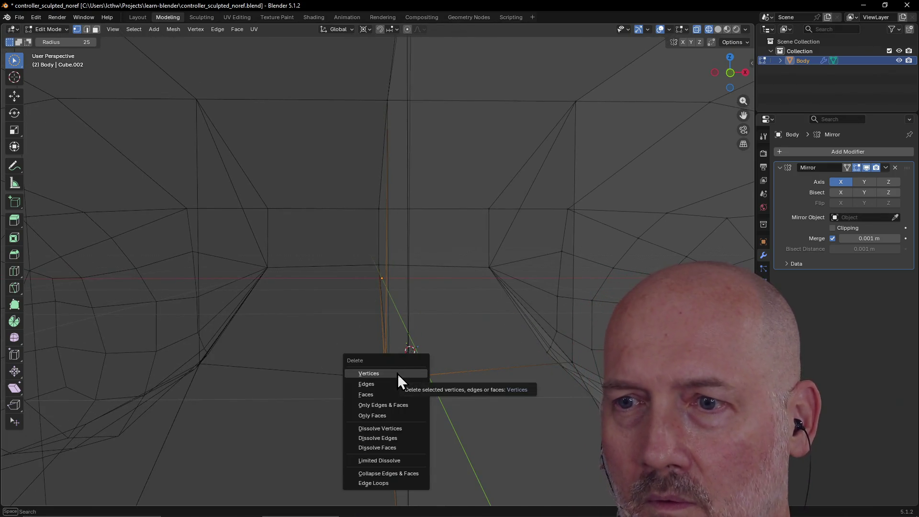
{"action": "key", "text": "Escape"}
{"action": "scroll", "coordinate": [413, 397], "scroll_direction": "down", "scroll_amount": 6}
{"action": "mouse_move", "coordinate": [412, 398]}
{"action": "middle_mouse_down"}
{"action": "mouse_move", "coordinate": [410, 294]}
{"action": "mouse_move", "coordinate": [401, 354]}
{"action": "middle_mouse_up"}
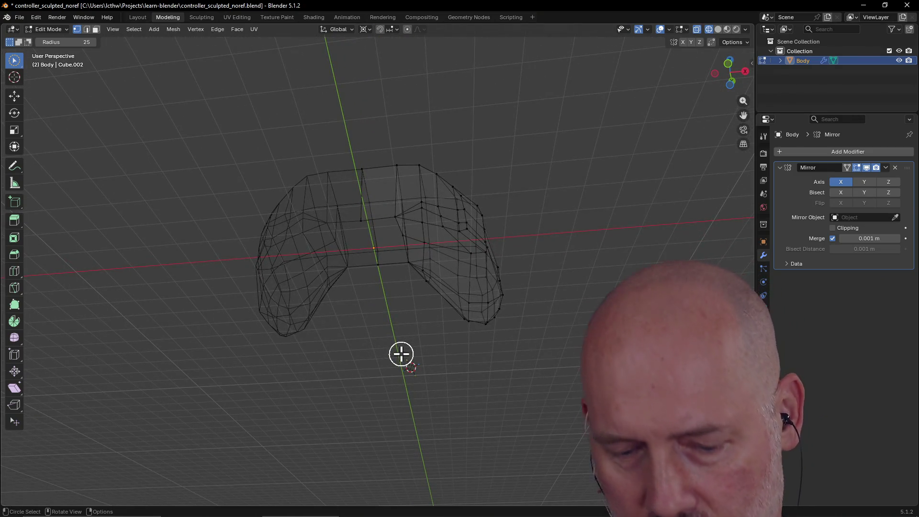
Step: Switch the viewport back to solid shading
{"action": "key", "text": "z"}
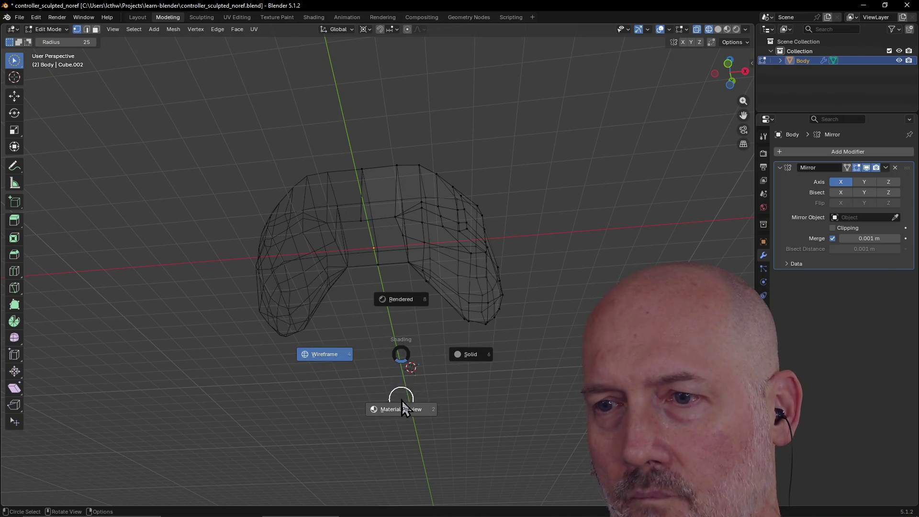
{"action": "left_click", "coordinate": [471, 355]}
{"action": "mouse_move", "coordinate": [441, 350]}
{"action": "middle_mouse_down"}
{"action": "mouse_move", "coordinate": [409, 296]}
{"action": "mouse_move", "coordinate": [415, 269]}
{"action": "mouse_move", "coordinate": [405, 301]}
{"action": "mouse_move", "coordinate": [410, 334]}
{"action": "mouse_move", "coordinate": [410, 294]}
{"action": "mouse_move", "coordinate": [410, 307]}
{"action": "mouse_move", "coordinate": [449, 265]}
{"action": "mouse_move", "coordinate": [472, 279]}
{"action": "mouse_move", "coordinate": [485, 271]}
{"action": "mouse_move", "coordinate": [478, 287]}
{"action": "mouse_move", "coordinate": [398, 252]}
{"action": "mouse_move", "coordinate": [335, 257]}
{"action": "middle_mouse_up"}
{"action": "scroll", "coordinate": [414, 269], "scroll_direction": "up", "scroll_amount": 5}
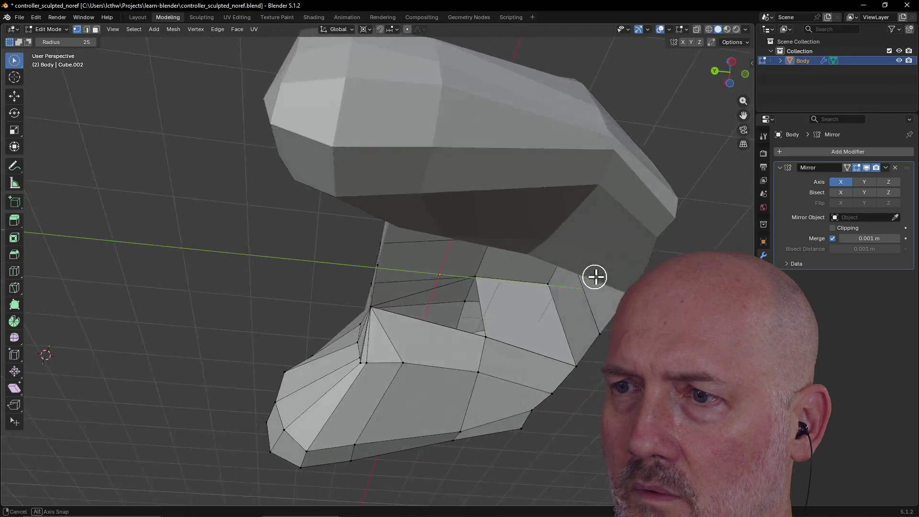
Step: Select the stray face inside the grip in Face select mode
{"action": "mouse_move", "coordinate": [671, 306]}
{"action": "middle_mouse_down"}
{"action": "mouse_move", "coordinate": [548, 267]}
{"action": "mouse_move", "coordinate": [550, 252]}
{"action": "mouse_move", "coordinate": [569, 258]}
{"action": "mouse_move", "coordinate": [560, 240]}
{"action": "mouse_move", "coordinate": [426, 142]}
{"action": "mouse_move", "coordinate": [411, 209]}
{"action": "mouse_move", "coordinate": [515, 181]}
{"action": "mouse_move", "coordinate": [396, 160]}
{"action": "mouse_move", "coordinate": [411, 136]}
{"action": "middle_mouse_up"}
{"action": "mouse_move", "coordinate": [334, 91]}
{"action": "middle_mouse_down"}
{"action": "mouse_move", "coordinate": [382, 84]}
{"action": "mouse_move", "coordinate": [317, 80]}
{"action": "mouse_move", "coordinate": [484, 105]}
{"action": "mouse_move", "coordinate": [497, 164]}
{"action": "mouse_move", "coordinate": [409, 160]}
{"action": "middle_mouse_up"}
{"action": "left_click", "coordinate": [95, 29]}
{"action": "left_click", "coordinate": [562, 188]}
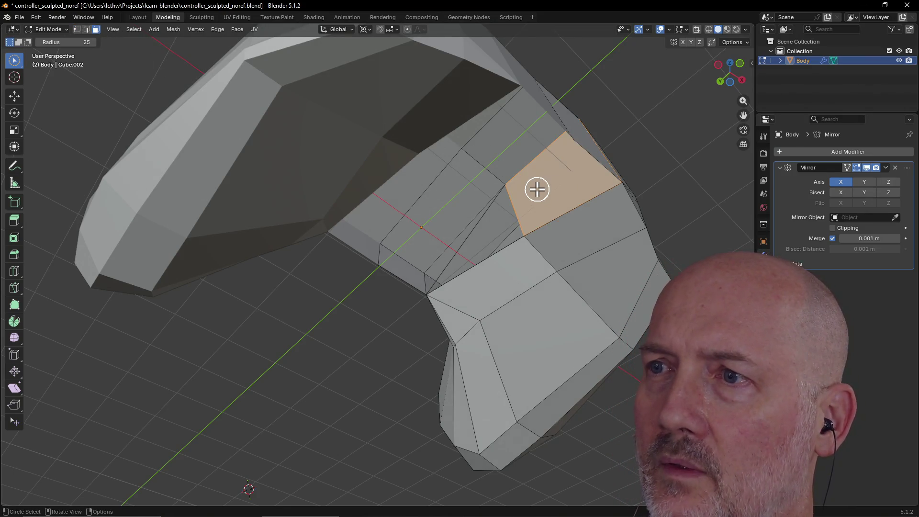
Step: Delete the selected stray face with X > Faces
{"action": "key", "text": "x"}
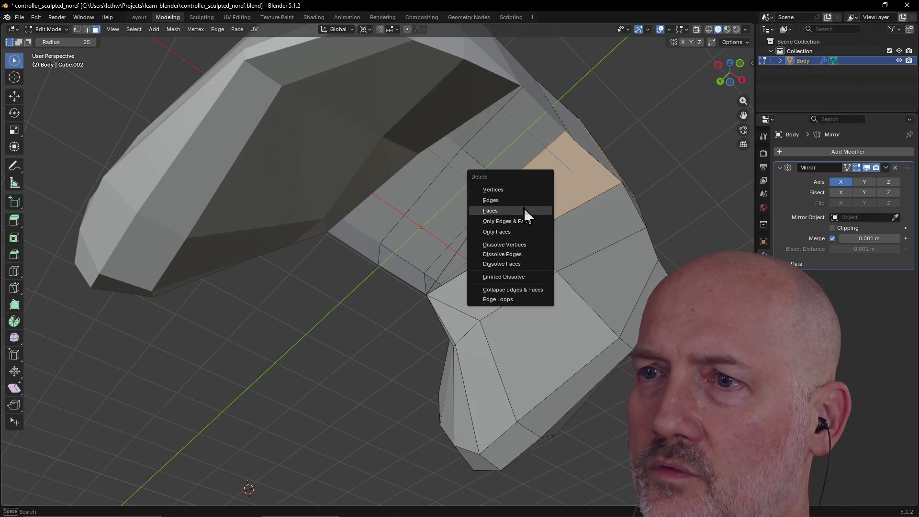
{"action": "left_click", "coordinate": [522, 209]}
{"action": "mouse_move", "coordinate": [595, 195]}
{"action": "middle_mouse_down"}
{"action": "mouse_move", "coordinate": [548, 226]}
{"action": "mouse_move", "coordinate": [489, 311]}
{"action": "mouse_move", "coordinate": [541, 211]}
{"action": "mouse_move", "coordinate": [488, 267]}
{"action": "mouse_move", "coordinate": [550, 216]}
{"action": "mouse_move", "coordinate": [541, 261]}
{"action": "mouse_move", "coordinate": [556, 256]}
{"action": "middle_mouse_up"}
{"action": "scroll", "coordinate": [544, 218], "scroll_direction": "down", "scroll_amount": 5}
{"action": "scroll", "coordinate": [556, 256], "scroll_direction": "up", "scroll_amount": 2}
{"action": "scroll", "coordinate": [415, 288], "scroll_direction": "up", "scroll_amount": 5}
{"action": "mouse_move", "coordinate": [415, 287]}
{"action": "middle_mouse_down"}
{"action": "mouse_move", "coordinate": [384, 296]}
{"action": "mouse_move", "coordinate": [409, 296]}
{"action": "middle_mouse_up"}
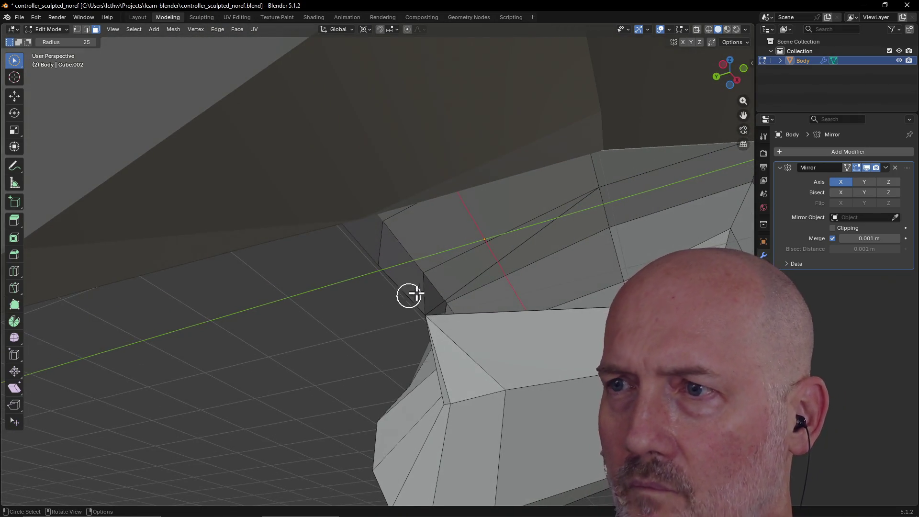
Step: Delete the diagonal edge across the middle section in Edge select mode
{"action": "left_click", "coordinate": [86, 29]}
{"action": "left_click", "coordinate": [489, 268]}
{"action": "key", "text": "x"}
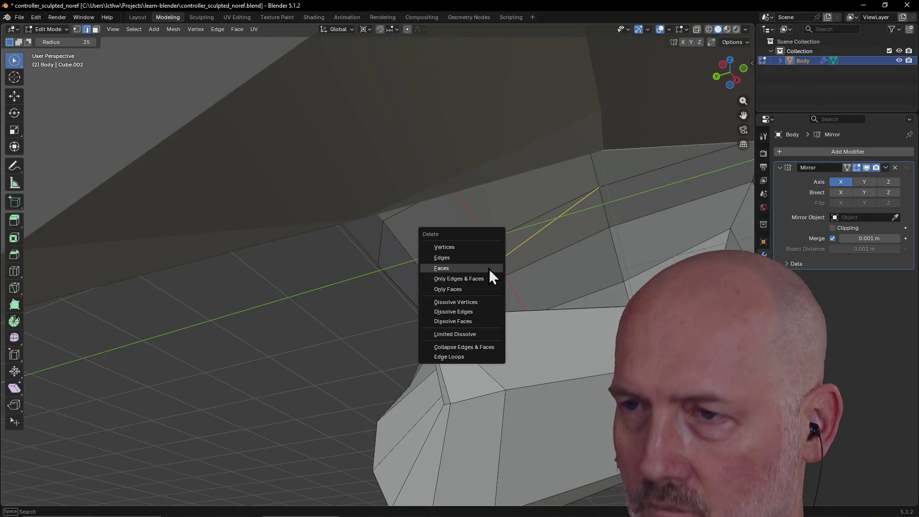
{"action": "left_click", "coordinate": [486, 260]}
{"action": "mouse_move", "coordinate": [555, 292]}
{"action": "middle_mouse_down"}
{"action": "mouse_move", "coordinate": [552, 330]}
{"action": "mouse_move", "coordinate": [432, 342]}
{"action": "mouse_move", "coordinate": [390, 309]}
{"action": "mouse_move", "coordinate": [450, 230]}
{"action": "mouse_move", "coordinate": [511, 207]}
{"action": "mouse_move", "coordinate": [593, 228]}
{"action": "mouse_move", "coordinate": [610, 253]}
{"action": "middle_mouse_up"}
{"action": "mouse_move", "coordinate": [492, 281]}
{"action": "middle_mouse_down"}
{"action": "mouse_move", "coordinate": [540, 263]}
{"action": "mouse_move", "coordinate": [516, 238]}
{"action": "mouse_move", "coordinate": [496, 189]}
{"action": "mouse_move", "coordinate": [496, 209]}
{"action": "mouse_move", "coordinate": [515, 189]}
{"action": "mouse_move", "coordinate": [488, 238]}
{"action": "mouse_move", "coordinate": [502, 220]}
{"action": "mouse_move", "coordinate": [439, 214]}
{"action": "mouse_move", "coordinate": [392, 195]}
{"action": "mouse_move", "coordinate": [380, 220]}
{"action": "mouse_move", "coordinate": [421, 181]}
{"action": "mouse_move", "coordinate": [418, 203]}
{"action": "mouse_move", "coordinate": [410, 185]}
{"action": "mouse_move", "coordinate": [404, 196]}
{"action": "middle_mouse_up"}
{"action": "scroll", "coordinate": [410, 185], "scroll_direction": "up", "scroll_amount": 6}
{"action": "scroll", "coordinate": [407, 205], "scroll_direction": "down", "scroll_amount": 5}
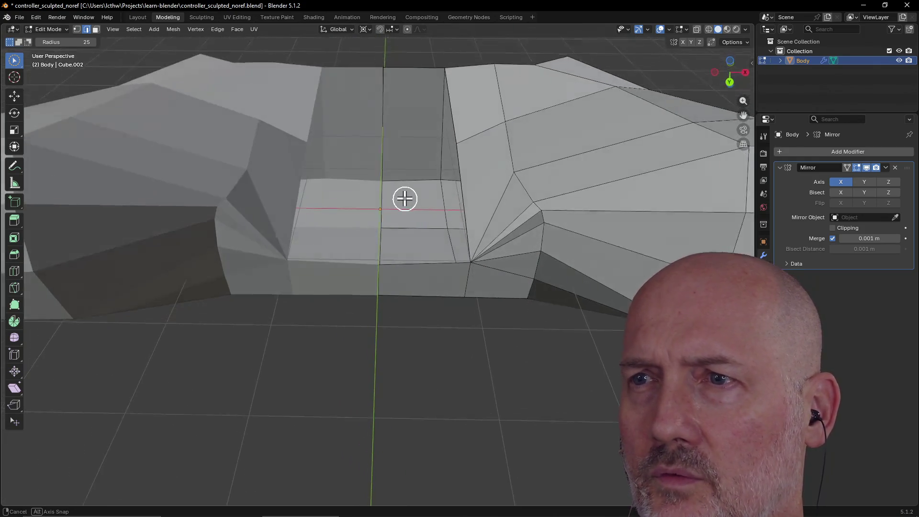
{"action": "scroll", "coordinate": [405, 197], "scroll_direction": "up", "scroll_amount": 5}
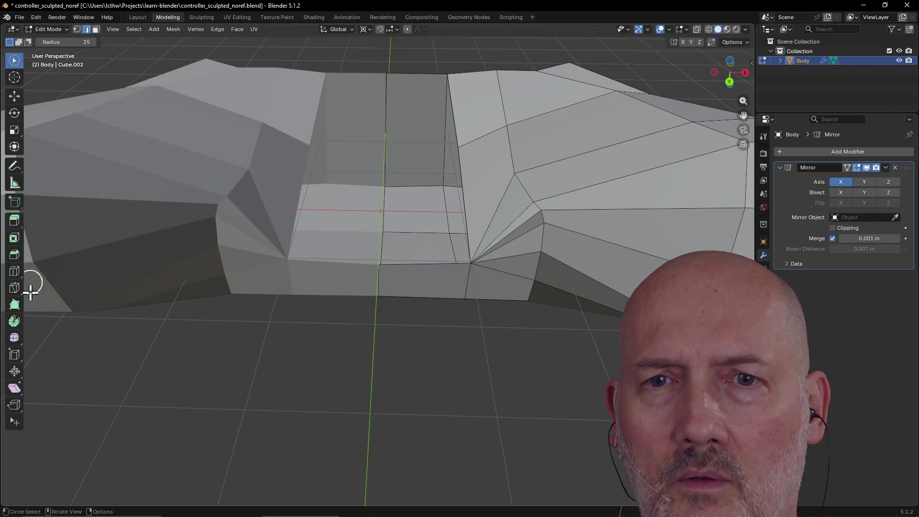
{"action": "left_click", "coordinate": [15, 287]}
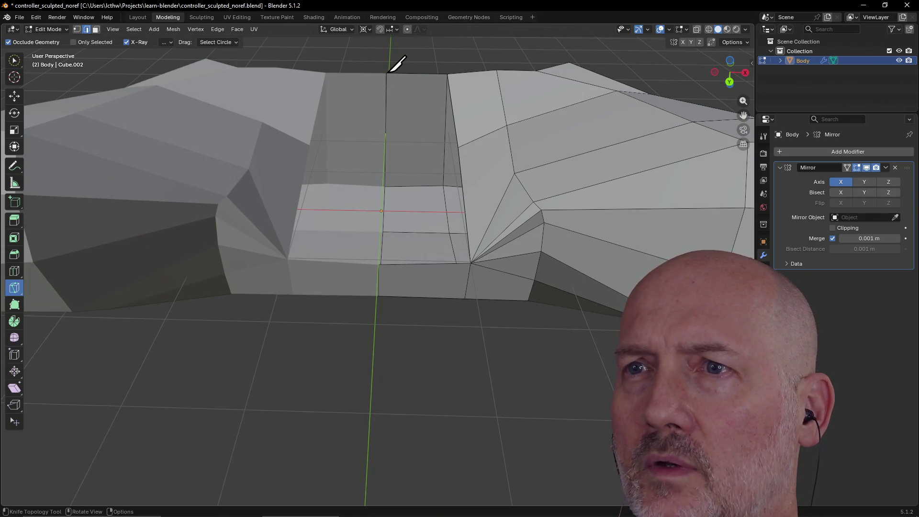
Step: Knife-cut from the bottom centre vertex up to the grip opening's top edge
{"action": "middle_click_drag", "start_coordinate": [390, 82], "coordinate": [391, 148]}
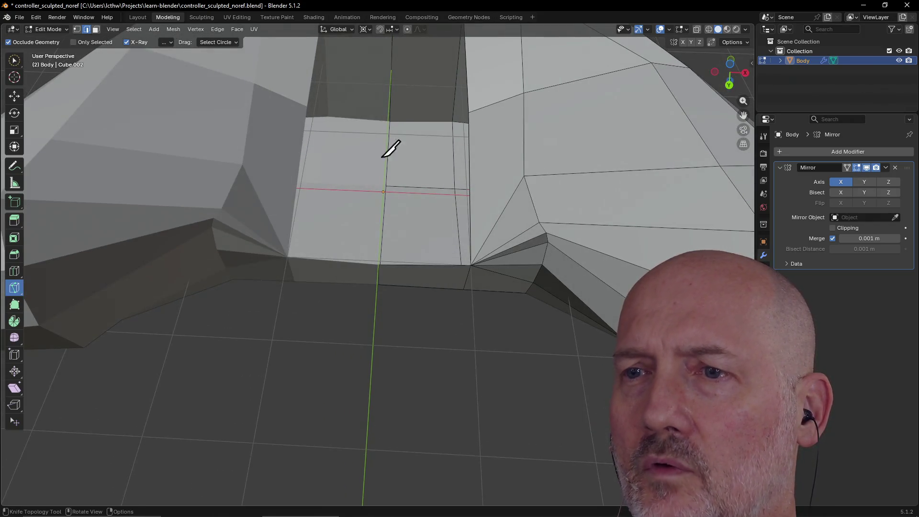
{"action": "left_click", "coordinate": [378, 265]}
{"action": "scroll", "coordinate": [404, 160], "scroll_direction": "down", "scroll_amount": 5}
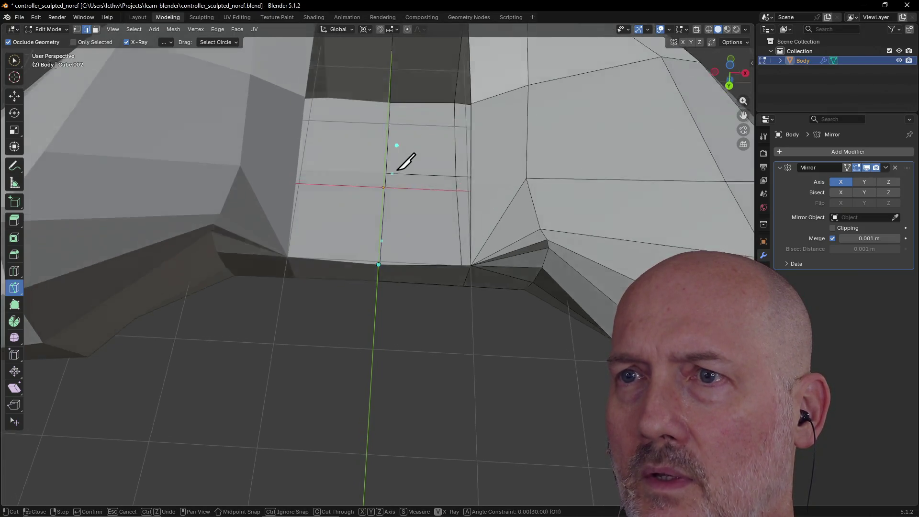
{"action": "scroll", "coordinate": [397, 155], "scroll_direction": "up", "scroll_amount": 1}
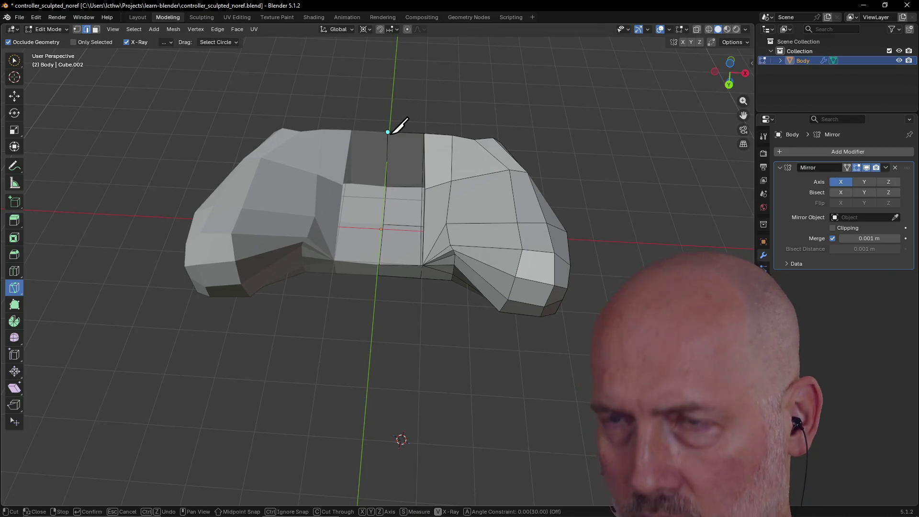
{"action": "scroll", "coordinate": [412, 142], "scroll_direction": "up", "scroll_amount": 4}
{"action": "mouse_move", "coordinate": [412, 139]}
{"action": "middle_mouse_down"}
{"action": "mouse_move", "coordinate": [425, 115]}
{"action": "mouse_move", "coordinate": [416, 109]}
{"action": "mouse_move", "coordinate": [428, 112]}
{"action": "middle_mouse_up"}
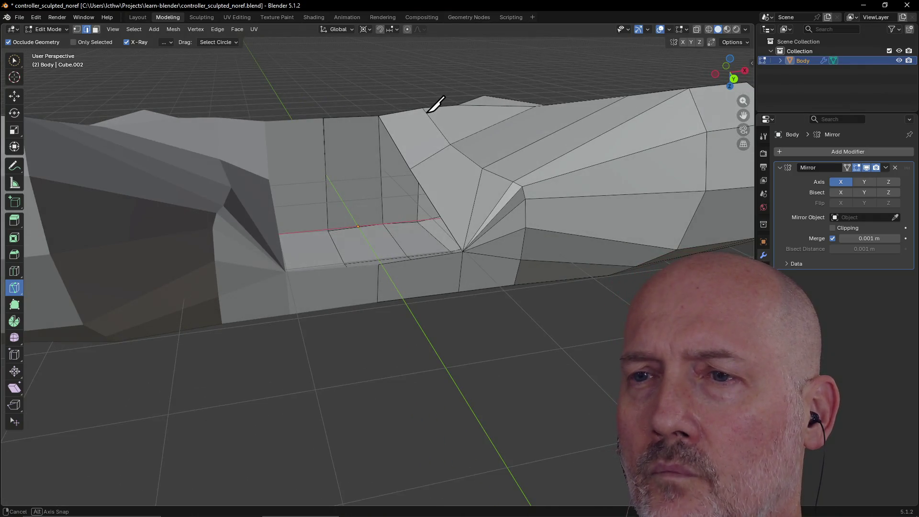
{"action": "middle_click_drag", "start_coordinate": [436, 105], "coordinate": [431, 103]}
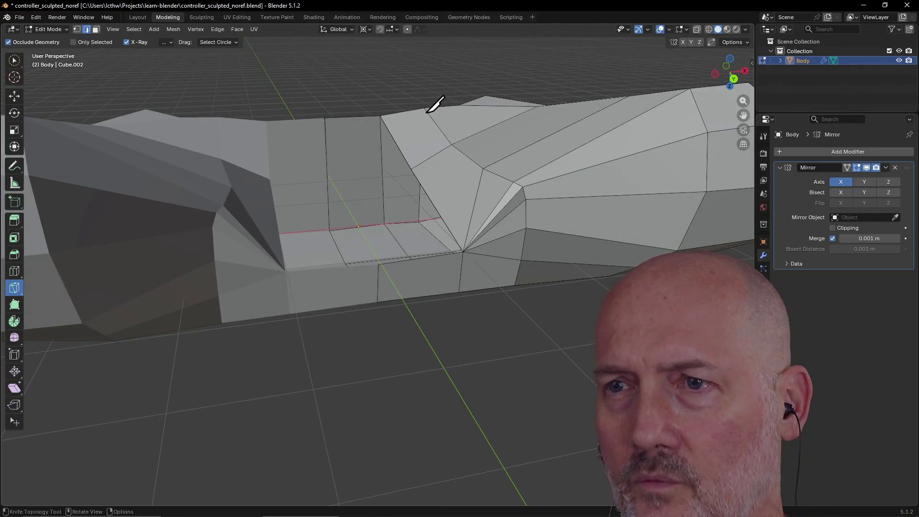
{"action": "scroll", "coordinate": [400, 170], "scroll_direction": "up", "scroll_amount": 3}
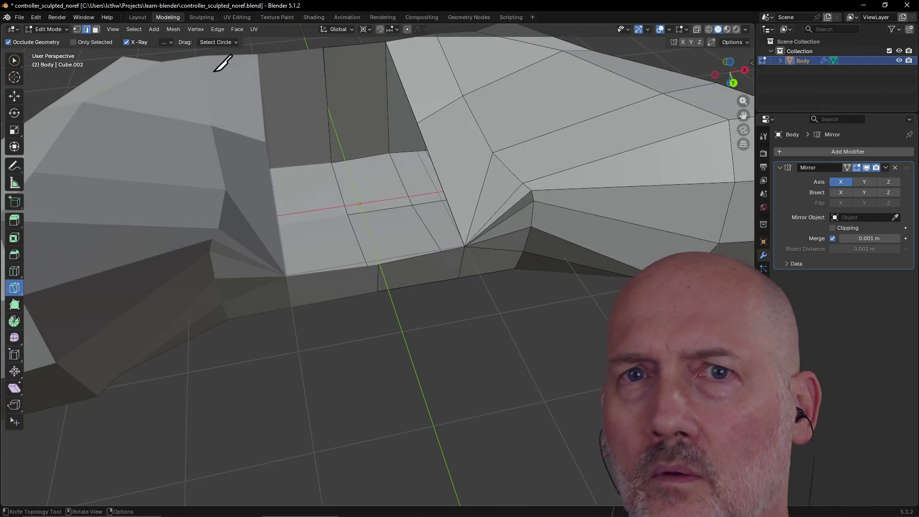
Step: Circle-select the edges along the lower step
{"action": "left_click", "coordinate": [15, 60]}
{"action": "mouse_move", "coordinate": [454, 276]}
{"action": "left_mouse_down"}
{"action": "mouse_move", "coordinate": [380, 266]}
{"action": "mouse_move", "coordinate": [390, 283]}
{"action": "left_mouse_up"}
{"action": "mouse_move", "coordinate": [390, 283]}
{"action": "middle_mouse_down"}
{"action": "mouse_move", "coordinate": [382, 254]}
{"action": "mouse_move", "coordinate": [364, 239]}
{"action": "middle_mouse_up"}
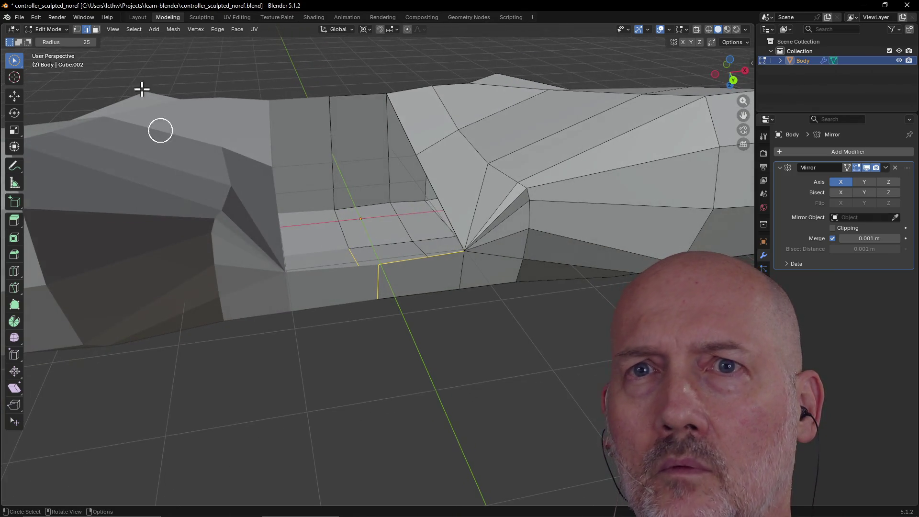
Step: In Vertex select mode, pick the step-corner vertex and the diagonal edge beside the gap
{"action": "left_click", "coordinate": [78, 29]}
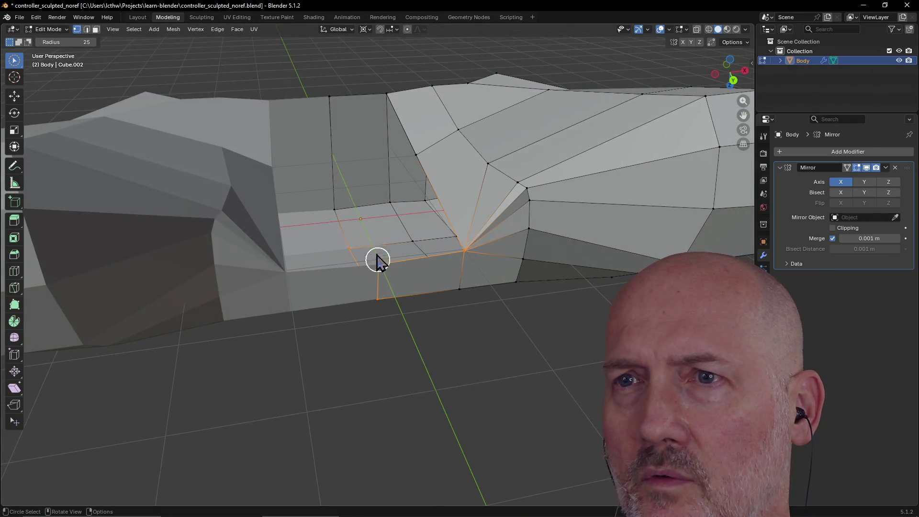
{"action": "middle_click_drag", "start_coordinate": [378, 261], "coordinate": [373, 263]}
{"action": "left_click", "coordinate": [375, 267]}
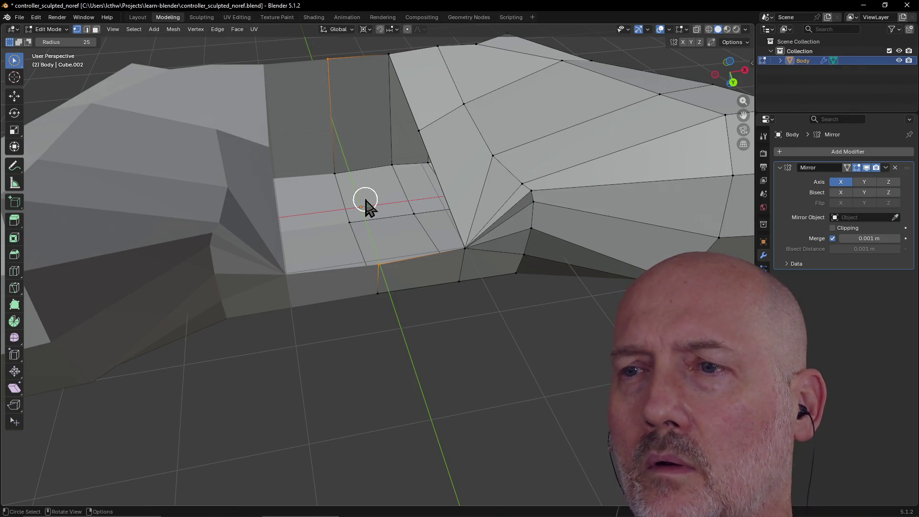
{"action": "left_click", "coordinate": [417, 132]}
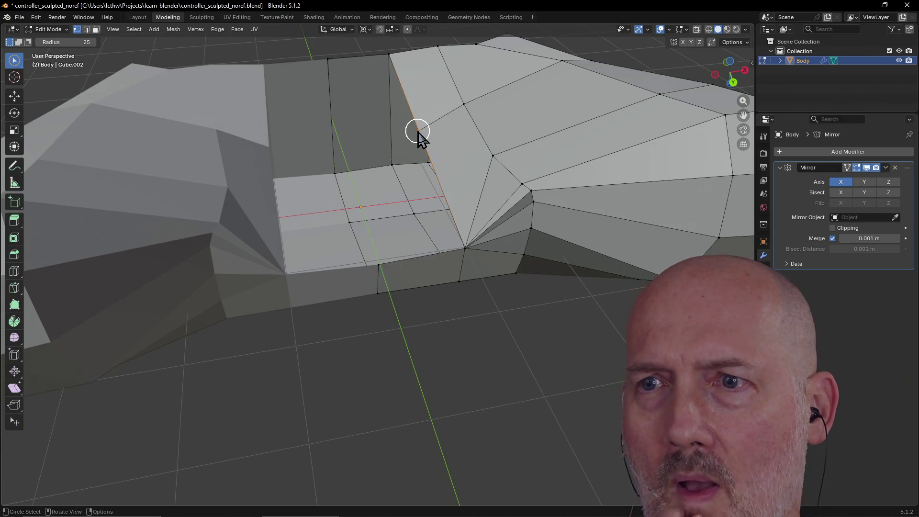
Step: Fill the gap's four corner vertices with a new face, then deselect all
{"action": "left_click", "coordinate": [328, 54]}
{"action": "left_click", "coordinate": [383, 266], "text": "shift"}
{"action": "left_click", "coordinate": [465, 250], "text": "shift"}
{"action": "left_click", "coordinate": [391, 52], "text": "shift"}
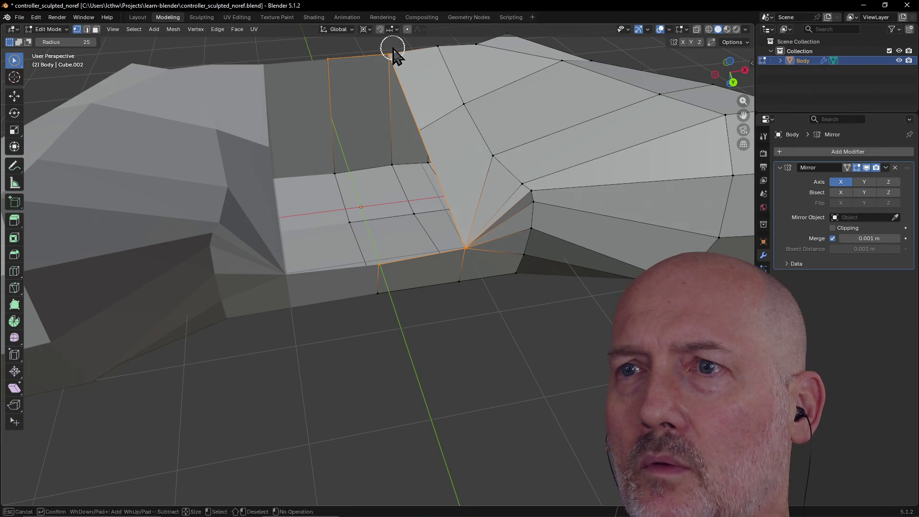
{"action": "key", "text": "f"}
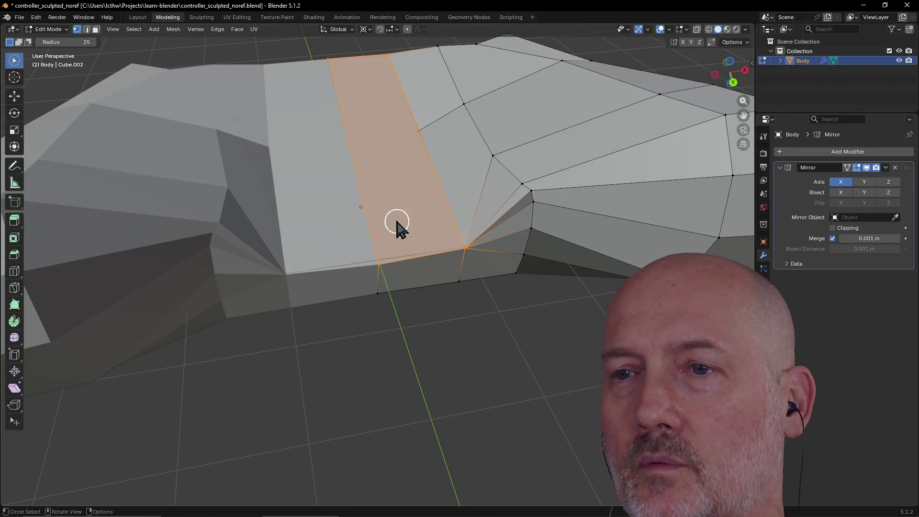
{"action": "key", "text": "alt+a"}
{"action": "mouse_move", "coordinate": [361, 181]}
{"action": "middle_mouse_down"}
{"action": "mouse_move", "coordinate": [376, 195]}
{"action": "mouse_move", "coordinate": [417, 195]}
{"action": "middle_mouse_up"}
{"action": "scroll", "coordinate": [416, 195], "scroll_direction": "down", "scroll_amount": 5}
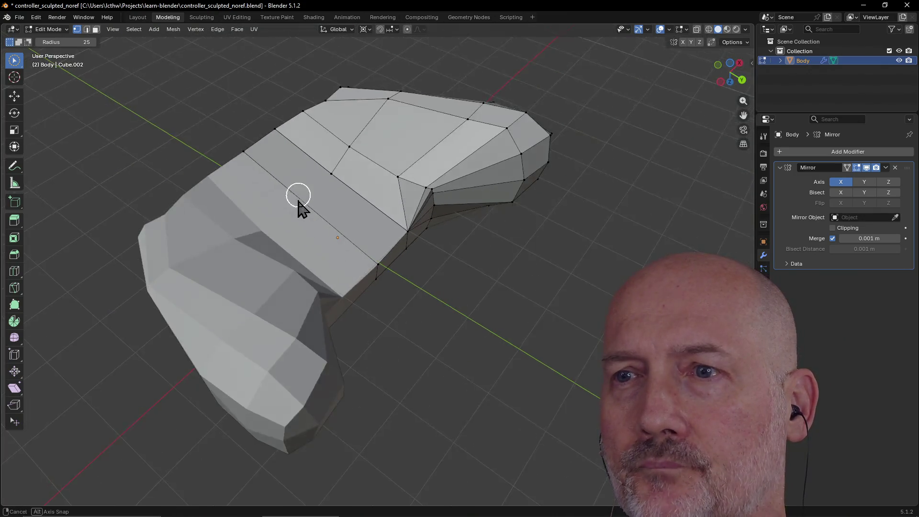
{"action": "middle_click_drag", "start_coordinate": [300, 206], "coordinate": [354, 205]}
{"action": "scroll", "coordinate": [355, 205], "scroll_direction": "up", "scroll_amount": 6}
{"action": "mouse_move", "coordinate": [256, 234]}
{"action": "middle_mouse_down"}
{"action": "mouse_move", "coordinate": [246, 226]}
{"action": "mouse_move", "coordinate": [89, 226]}
{"action": "middle_mouse_up"}
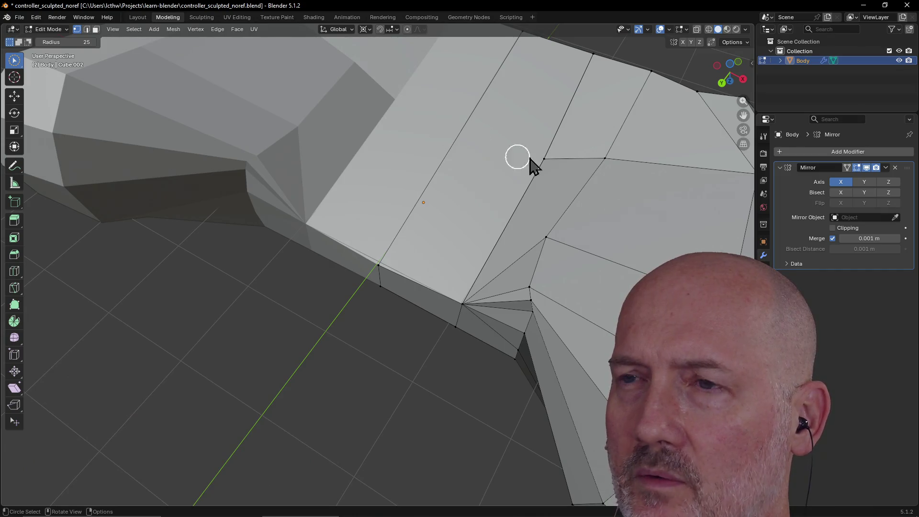
Step: Frame the view on the new face's selected diagonal edge with View Selected
{"action": "middle_click_drag", "start_coordinate": [445, 128], "coordinate": [503, 150]}
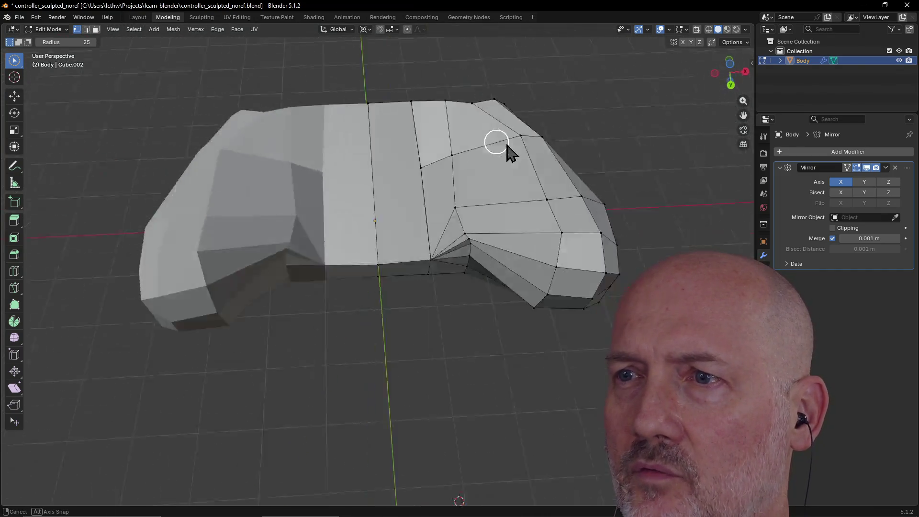
{"action": "scroll", "coordinate": [522, 139], "scroll_direction": "up", "scroll_amount": 2}
{"action": "mouse_move", "coordinate": [373, 201]}
{"action": "middle_mouse_down"}
{"action": "mouse_move", "coordinate": [324, 234]}
{"action": "mouse_move", "coordinate": [259, 222]}
{"action": "middle_mouse_up"}
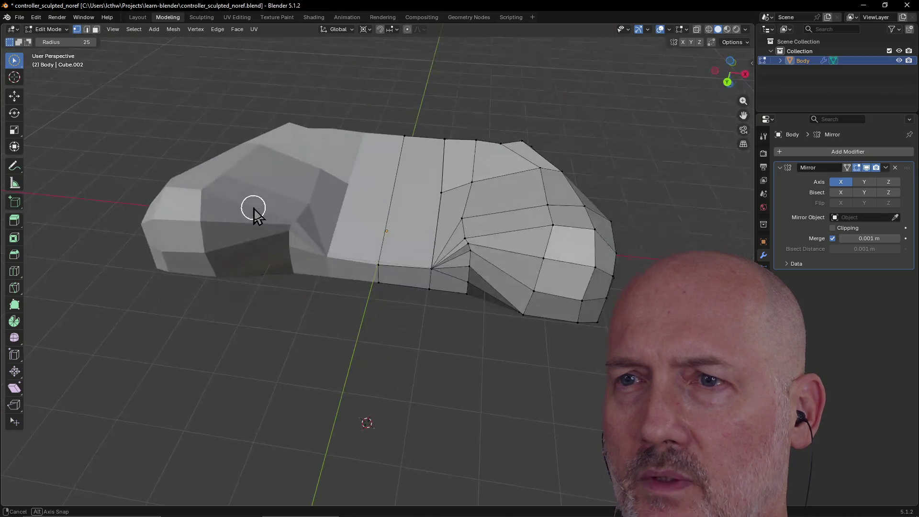
{"action": "scroll", "coordinate": [392, 185], "scroll_direction": "up", "scroll_amount": 4}
{"action": "middle_click_drag", "start_coordinate": [392, 185], "coordinate": [389, 207]}
{"action": "scroll", "coordinate": [373, 160], "scroll_direction": "down", "scroll_amount": 4}
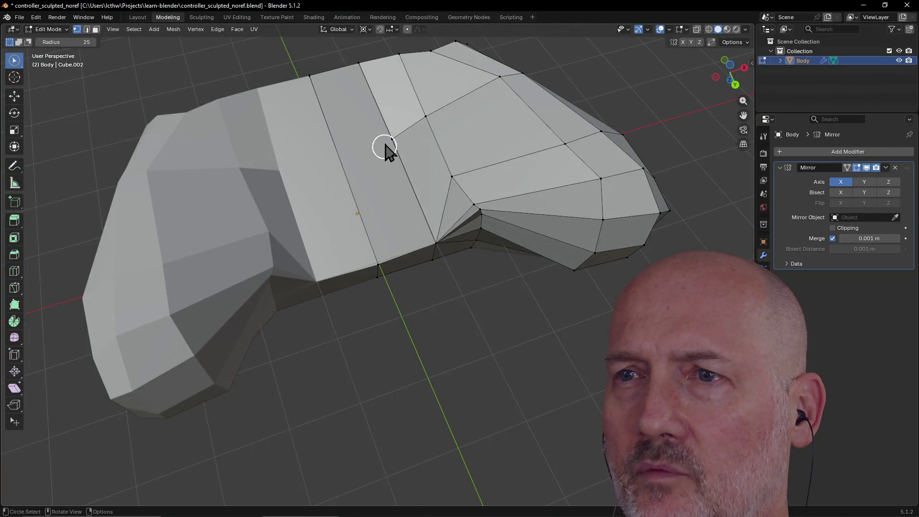
{"action": "key", "text": "grave"}
{"action": "left_click", "coordinate": [439, 173]}
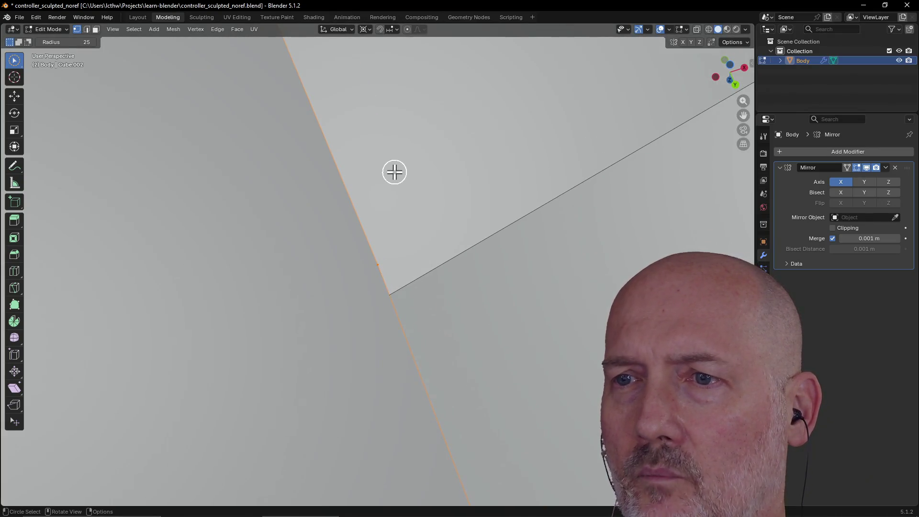
Step: Zoom in around the edge and switch the viewport to wireframe shading
{"action": "scroll", "coordinate": [394, 171], "scroll_direction": "down", "scroll_amount": 5}
{"action": "mouse_move", "coordinate": [394, 171]}
{"action": "middle_mouse_down"}
{"action": "mouse_move", "coordinate": [385, 109]}
{"action": "mouse_move", "coordinate": [402, 150]}
{"action": "mouse_move", "coordinate": [401, 92]}
{"action": "mouse_move", "coordinate": [397, 150]}
{"action": "mouse_move", "coordinate": [345, 201]}
{"action": "middle_mouse_up"}
{"action": "scroll", "coordinate": [345, 201], "scroll_direction": "up", "scroll_amount": 3}
{"action": "scroll", "coordinate": [344, 202], "scroll_direction": "down", "scroll_amount": 1}
{"action": "scroll", "coordinate": [345, 201], "scroll_direction": "up", "scroll_amount": 4}
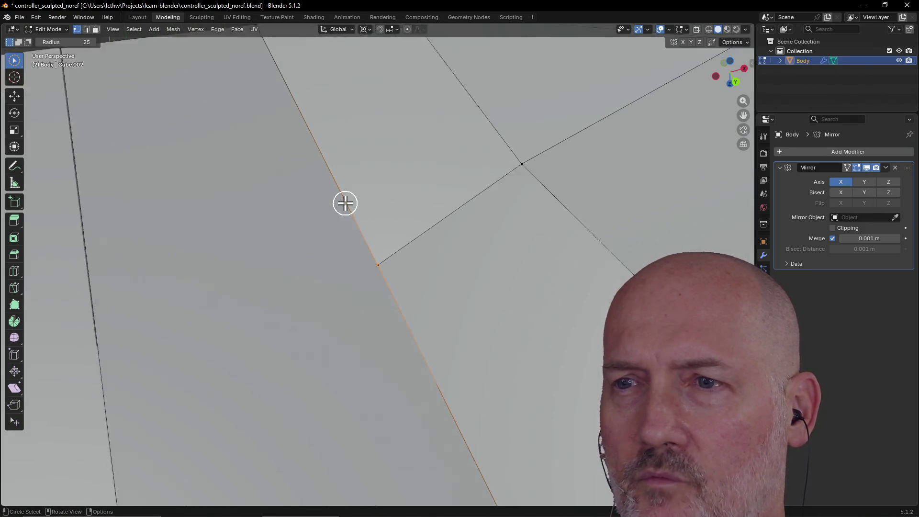
{"action": "scroll", "coordinate": [346, 203], "scroll_direction": "up", "scroll_amount": 2}
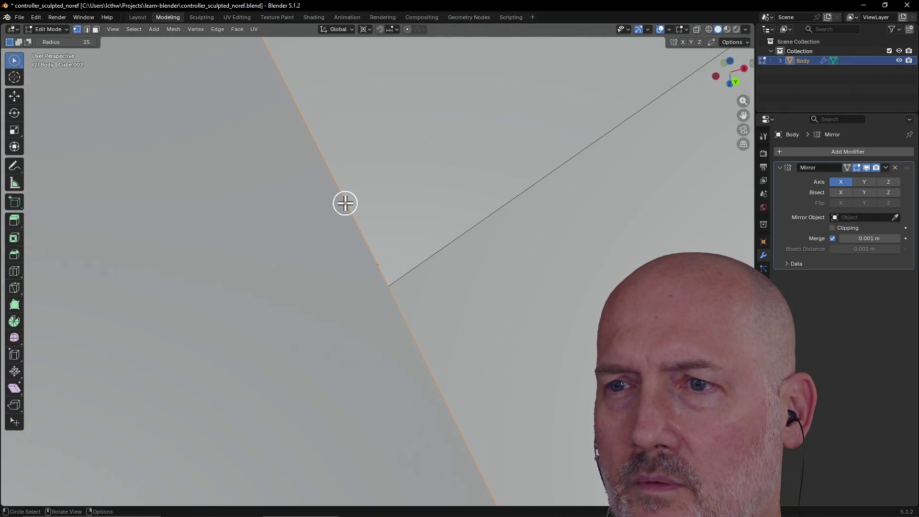
{"action": "scroll", "coordinate": [345, 203], "scroll_direction": "down", "scroll_amount": 5}
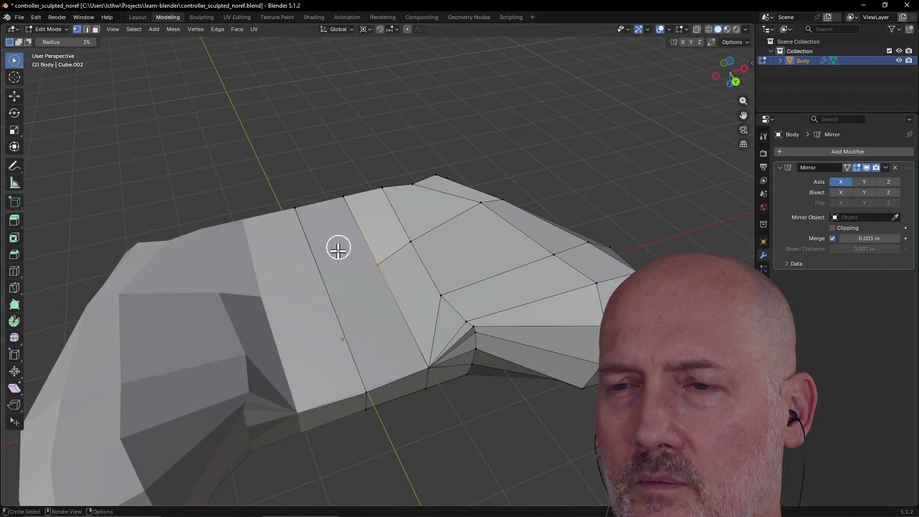
{"action": "scroll", "coordinate": [339, 248], "scroll_direction": "up", "scroll_amount": 3}
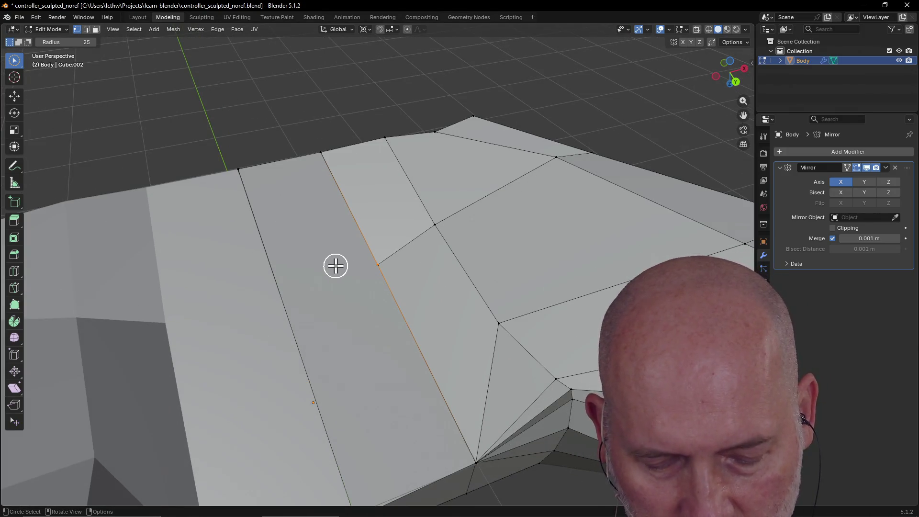
{"action": "key", "text": "z"}
{"action": "left_click", "coordinate": [260, 268]}
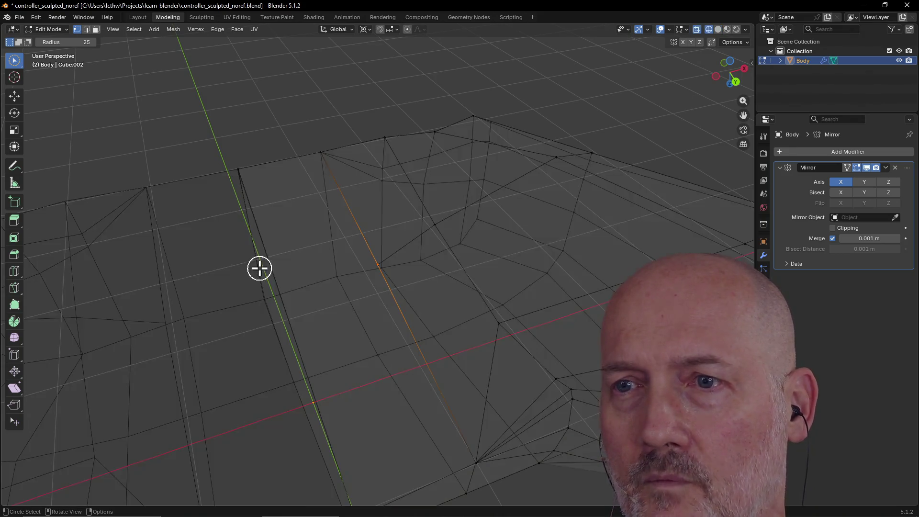
Step: Merge the seam's horizontal and vertical edge loops into single edges, then restore solid shading
{"action": "middle_click_drag", "start_coordinate": [351, 291], "coordinate": [443, 274]}
{"action": "middle_click_drag", "start_coordinate": [443, 274], "coordinate": [455, 265]}
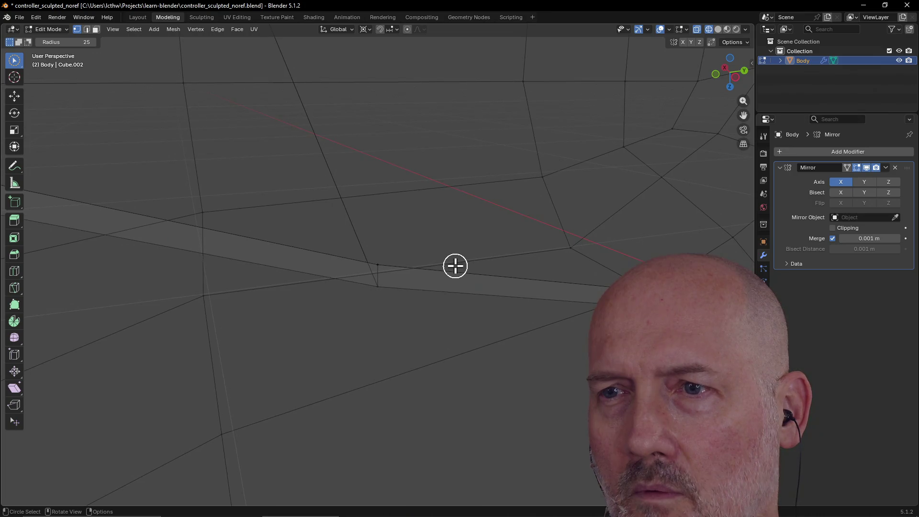
{"action": "left_click", "coordinate": [380, 266], "text": "alt"}
{"action": "left_click", "coordinate": [374, 289], "text": "alt+shift"}
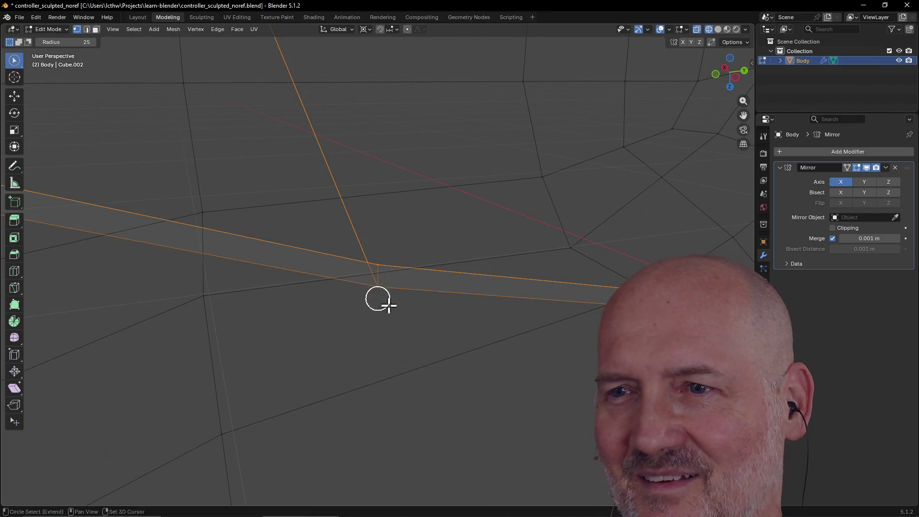
{"action": "mouse_move", "coordinate": [404, 312]}
{"action": "middle_mouse_down"}
{"action": "mouse_move", "coordinate": [364, 324]}
{"action": "mouse_move", "coordinate": [266, 326]}
{"action": "mouse_move", "coordinate": [302, 302]}
{"action": "mouse_move", "coordinate": [297, 321]}
{"action": "middle_mouse_up"}
{"action": "key", "text": "m"}
{"action": "left_click", "coordinate": [404, 314]}
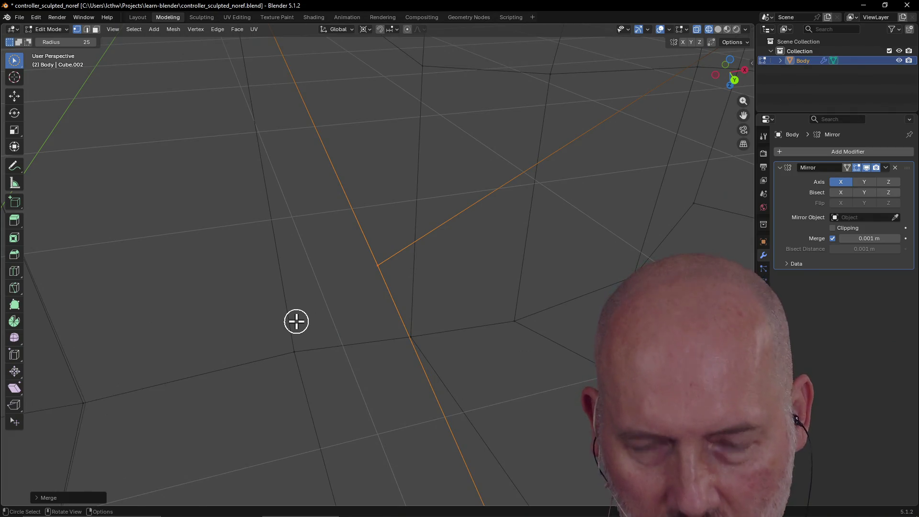
{"action": "key", "text": "z"}
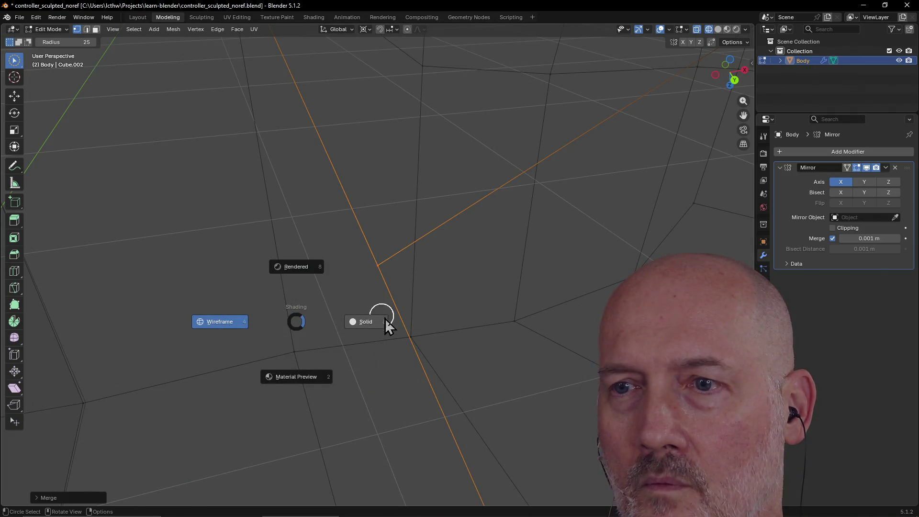
{"action": "left_click", "coordinate": [361, 317]}
Step: Orbit and zoom in on the merged seam vertex, then switch to the Knife tool
{"action": "scroll", "coordinate": [335, 302], "scroll_direction": "down", "scroll_amount": 8}
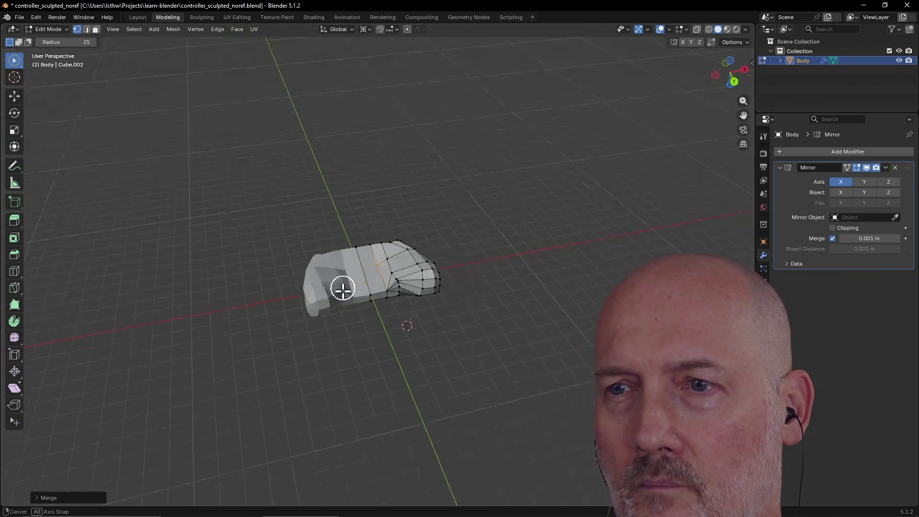
{"action": "scroll", "coordinate": [340, 289], "scroll_direction": "up", "scroll_amount": 4}
{"action": "scroll", "coordinate": [371, 288], "scroll_direction": "up", "scroll_amount": 5}
{"action": "mouse_move", "coordinate": [371, 287]}
{"action": "middle_mouse_down"}
{"action": "mouse_move", "coordinate": [319, 295]}
{"action": "mouse_move", "coordinate": [332, 254]}
{"action": "mouse_move", "coordinate": [344, 329]}
{"action": "mouse_move", "coordinate": [289, 394]}
{"action": "mouse_move", "coordinate": [300, 366]}
{"action": "mouse_move", "coordinate": [361, 308]}
{"action": "middle_mouse_up"}
{"action": "scroll", "coordinate": [372, 272], "scroll_direction": "up", "scroll_amount": 3}
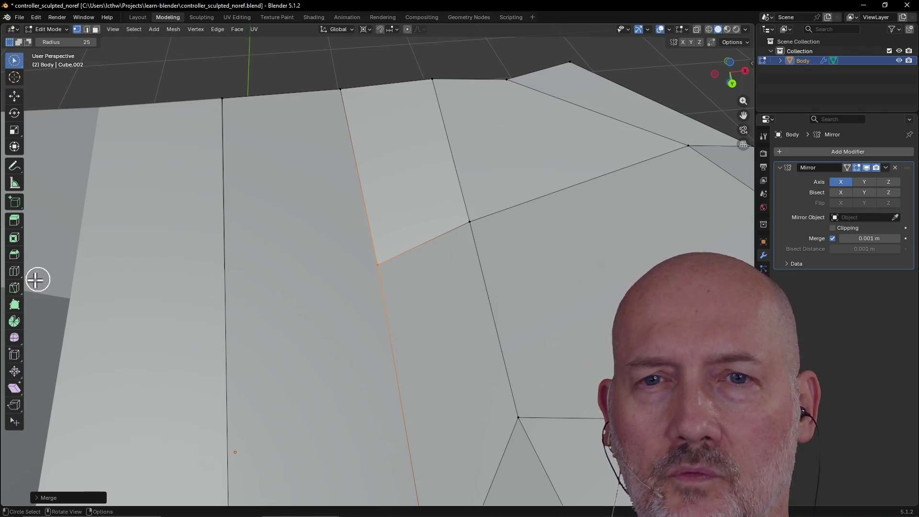
{"action": "left_click", "coordinate": [15, 289]}
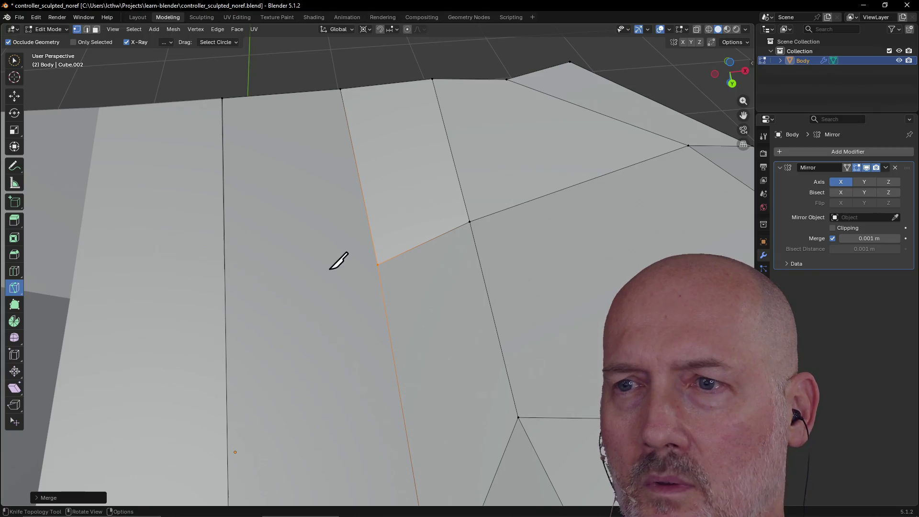
Step: Knife-cut from the seam vertex to the edge on the left and confirm the cut
{"action": "left_click", "coordinate": [378, 264]}
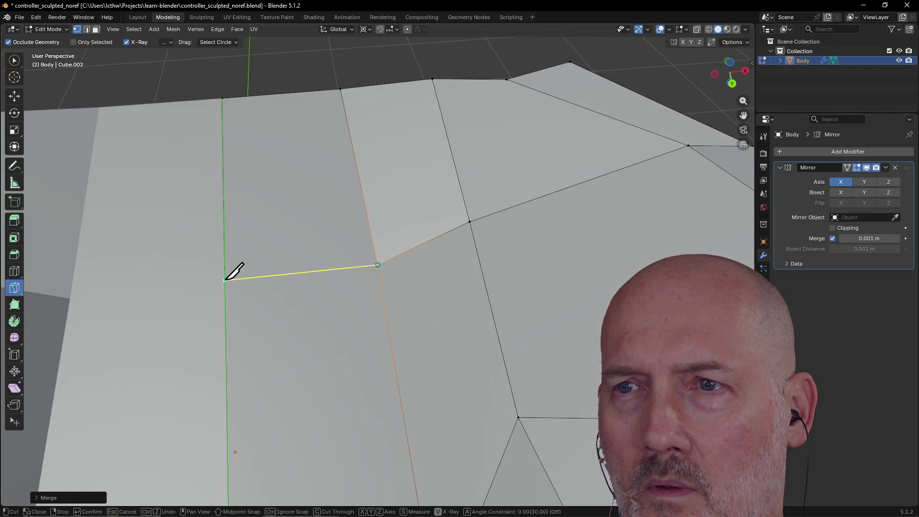
{"action": "left_click", "coordinate": [225, 280]}
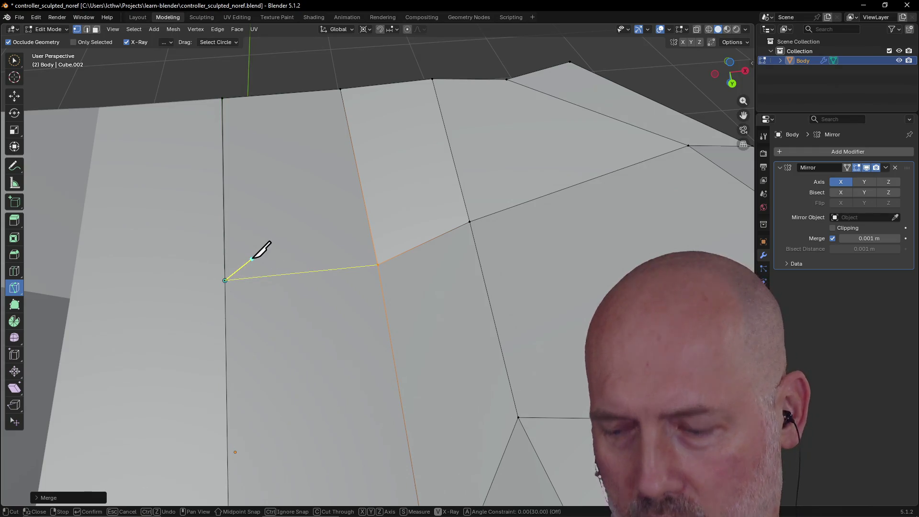
{"action": "key", "text": "Return"}
Step: Orbit to inspect the new cut edges from above and return to the Select tool
{"action": "scroll", "coordinate": [360, 184], "scroll_direction": "down", "scroll_amount": 5}
{"action": "mouse_move", "coordinate": [360, 178]}
{"action": "middle_mouse_down"}
{"action": "mouse_move", "coordinate": [456, 148]}
{"action": "mouse_move", "coordinate": [524, 162]}
{"action": "mouse_move", "coordinate": [526, 195]}
{"action": "middle_mouse_up"}
{"action": "mouse_move", "coordinate": [421, 287]}
{"action": "middle_mouse_down"}
{"action": "mouse_move", "coordinate": [447, 251]}
{"action": "mouse_move", "coordinate": [369, 297]}
{"action": "middle_mouse_up"}
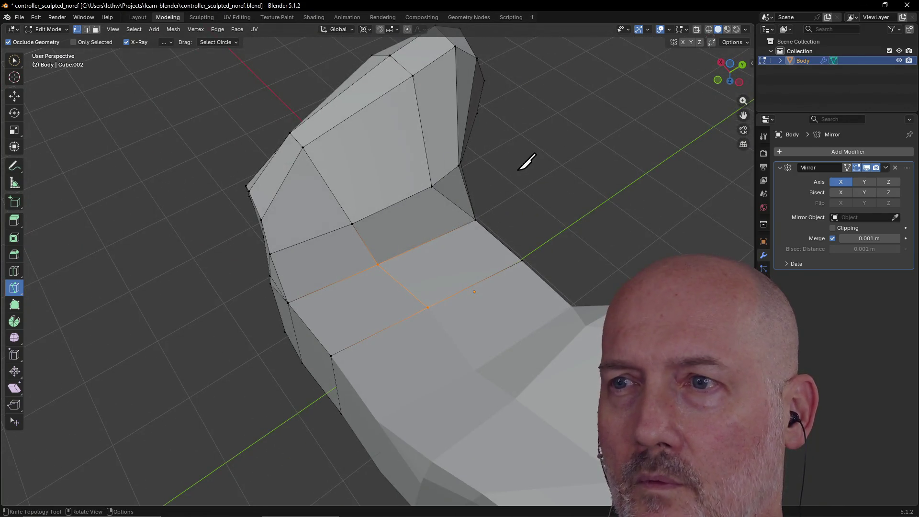
{"action": "left_click", "coordinate": [19, 61]}
{"action": "mouse_move", "coordinate": [609, 209]}
{"action": "middle_mouse_down"}
{"action": "mouse_move", "coordinate": [595, 144]}
{"action": "mouse_move", "coordinate": [449, 238]}
{"action": "mouse_move", "coordinate": [336, 209]}
{"action": "mouse_move", "coordinate": [325, 149]}
{"action": "mouse_move", "coordinate": [344, 377]}
{"action": "mouse_move", "coordinate": [396, 247]}
{"action": "mouse_move", "coordinate": [349, 292]}
{"action": "mouse_move", "coordinate": [406, 218]}
{"action": "mouse_move", "coordinate": [358, 272]}
{"action": "middle_mouse_up"}
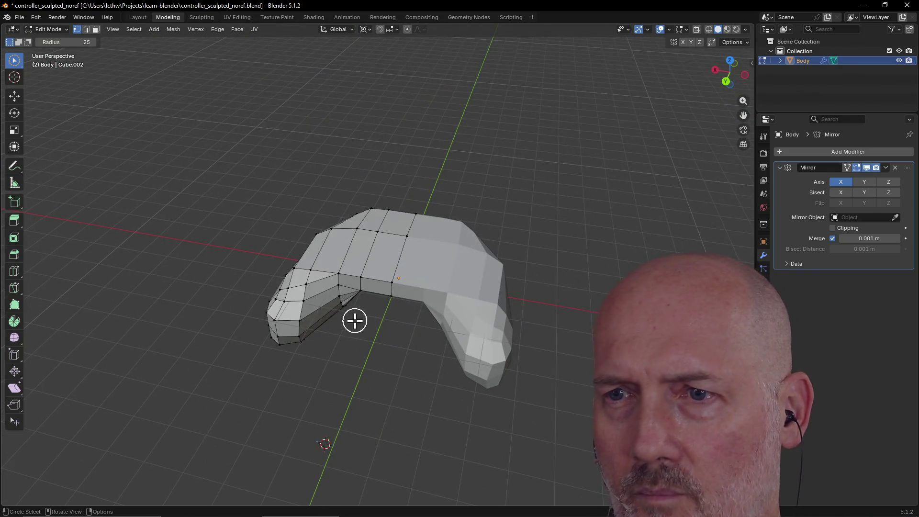
Step: Save the .blend file with the new knife cuts, viewing the whole controller body
{"action": "middle_click_drag", "start_coordinate": [341, 307], "coordinate": [356, 375]}
{"action": "scroll", "coordinate": [356, 375], "scroll_direction": "up", "scroll_amount": 3}
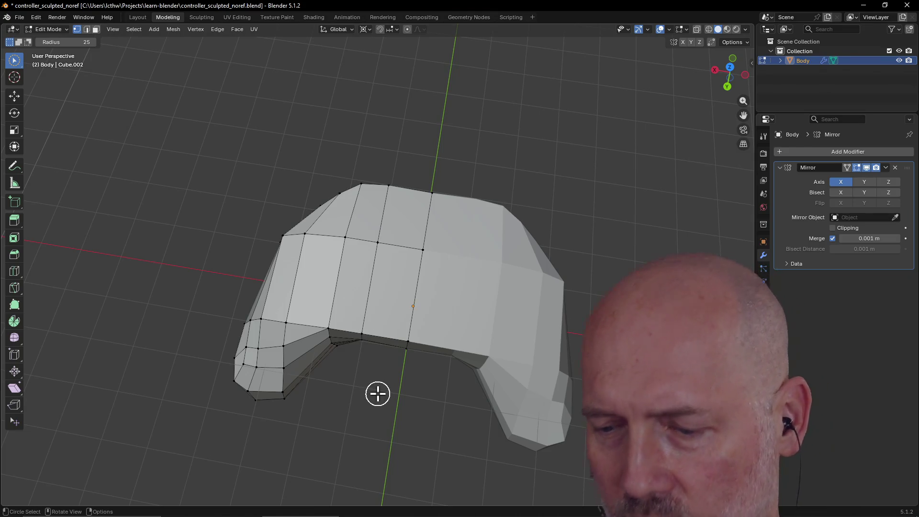
{"action": "key", "text": "ctrl+s"}
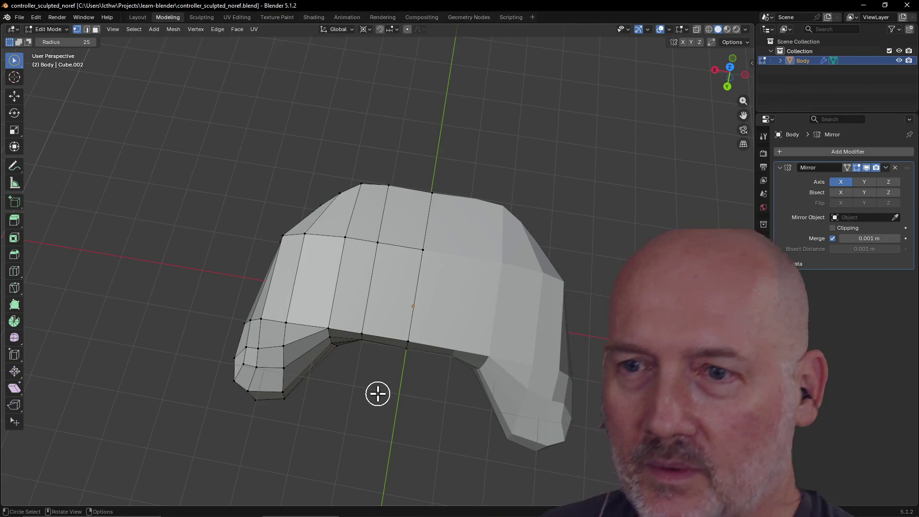
{"action": "mouse_move", "coordinate": [388, 406]}
{"action": "middle_mouse_down"}
{"action": "mouse_move", "coordinate": [372, 358]}
{"action": "mouse_move", "coordinate": [382, 281]}
{"action": "mouse_move", "coordinate": [367, 296]}
{"action": "mouse_move", "coordinate": [351, 271]}
{"action": "mouse_move", "coordinate": [357, 283]}
{"action": "middle_mouse_up"}
{"action": "left_click", "coordinate": [333, 195]}
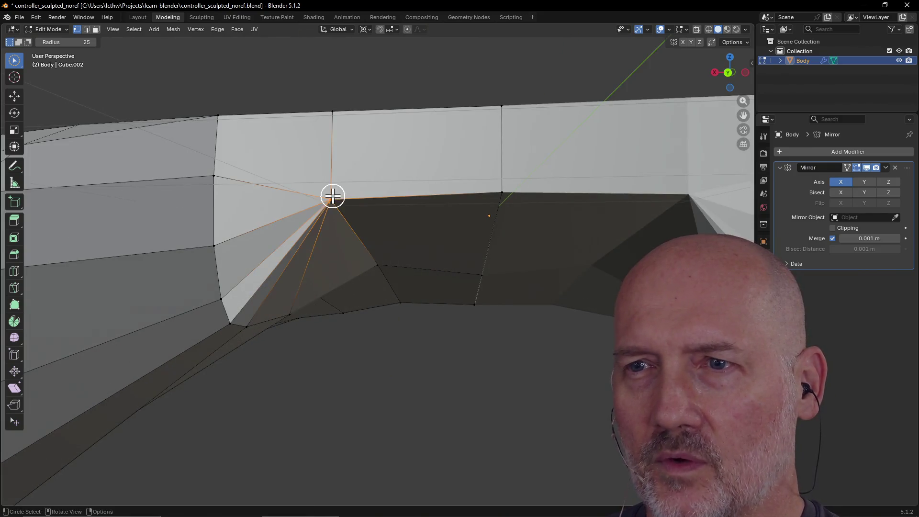
{"action": "middle_click_drag", "start_coordinate": [337, 197], "coordinate": [309, 222]}
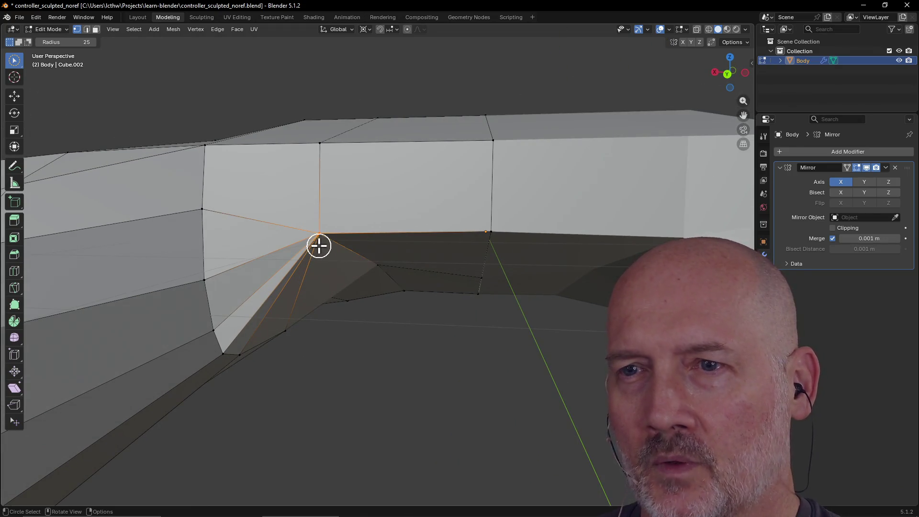
{"action": "left_click", "coordinate": [488, 234]}
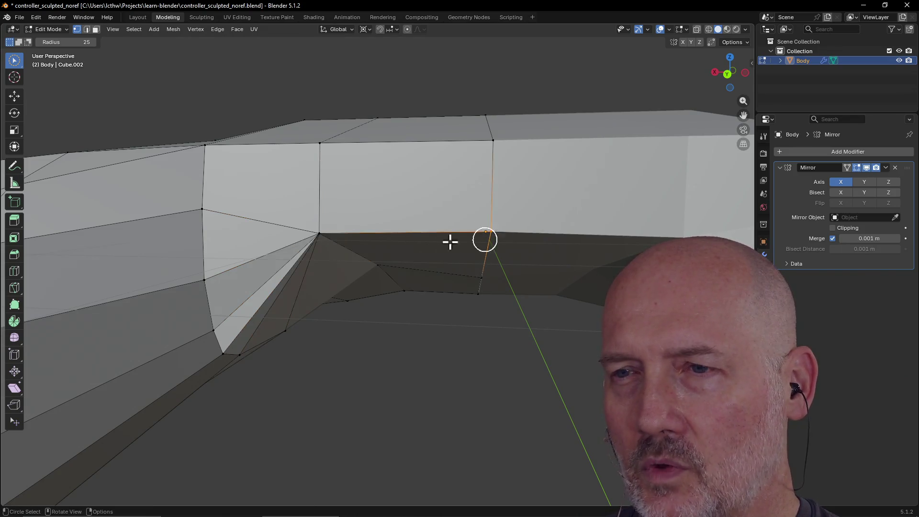
{"action": "left_click", "coordinate": [321, 236]}
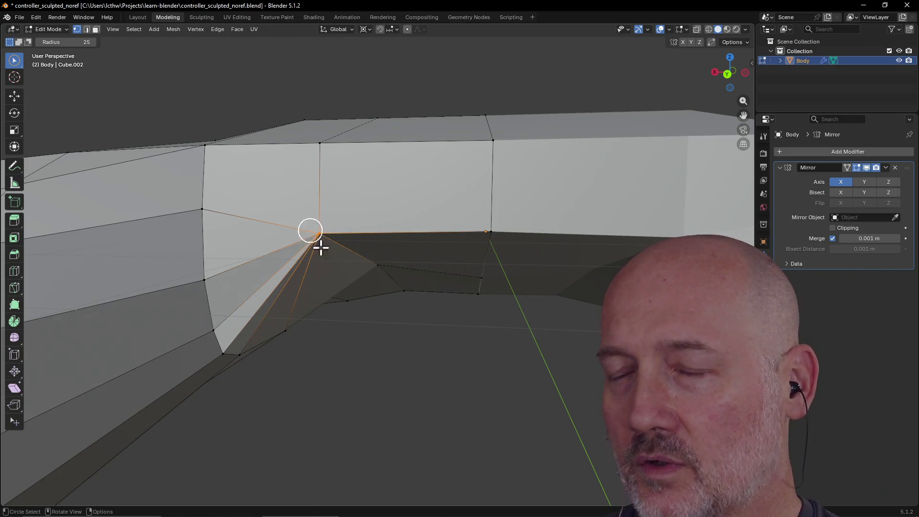
{"action": "mouse_move", "coordinate": [335, 259]}
{"action": "middle_mouse_down"}
{"action": "mouse_move", "coordinate": [324, 220]}
{"action": "mouse_move", "coordinate": [322, 256]}
{"action": "mouse_move", "coordinate": [297, 196]}
{"action": "mouse_move", "coordinate": [245, 123]}
{"action": "mouse_move", "coordinate": [329, 156]}
{"action": "mouse_move", "coordinate": [310, 148]}
{"action": "mouse_move", "coordinate": [322, 187]}
{"action": "mouse_move", "coordinate": [401, 240]}
{"action": "mouse_move", "coordinate": [398, 182]}
{"action": "mouse_move", "coordinate": [403, 194]}
{"action": "middle_mouse_up"}
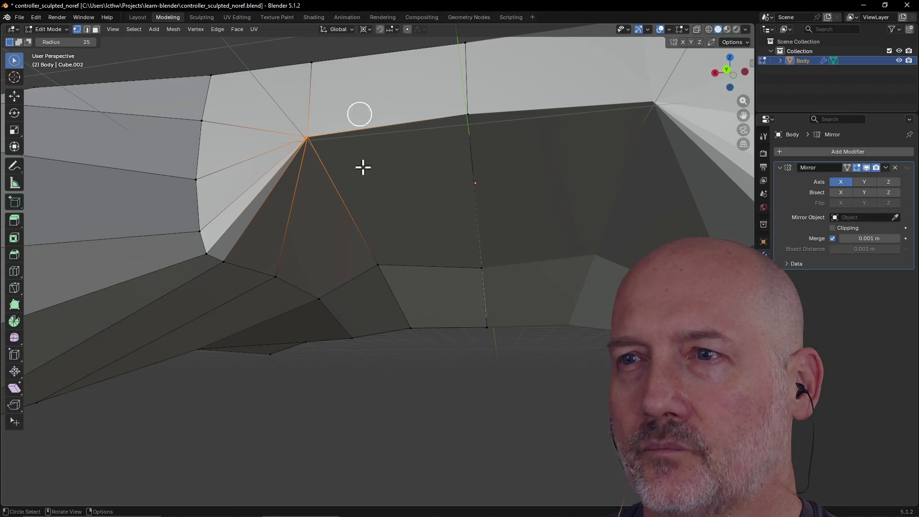
{"action": "middle_click_drag", "start_coordinate": [379, 120], "coordinate": [379, 211]}
{"action": "scroll", "coordinate": [379, 211], "scroll_direction": "down", "scroll_amount": 5}
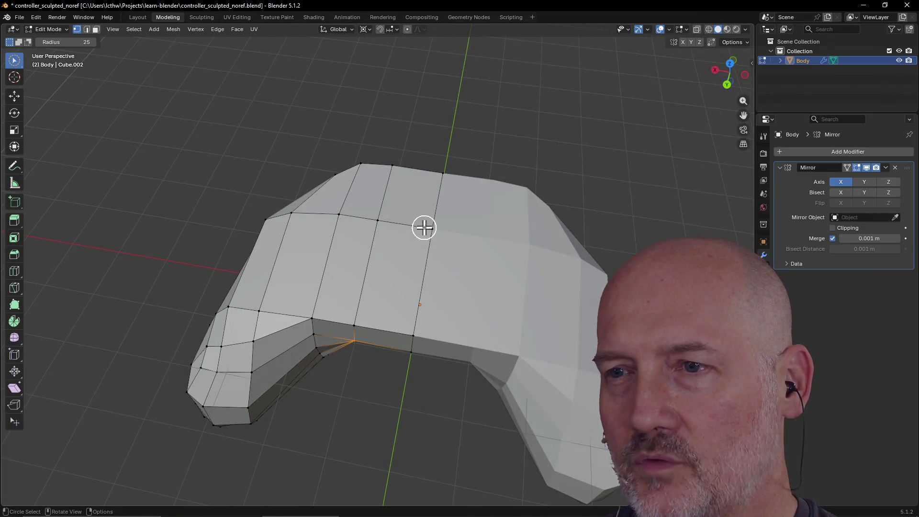
{"action": "middle_click_drag", "start_coordinate": [365, 312], "coordinate": [367, 172]}
{"action": "scroll", "coordinate": [368, 172], "scroll_direction": "up", "scroll_amount": 3}
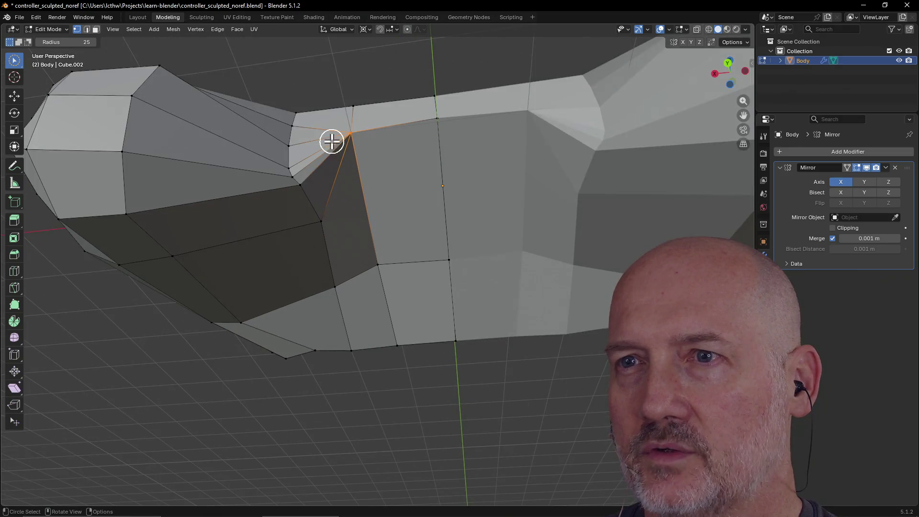
{"action": "mouse_move", "coordinate": [584, 126]}
{"action": "middle_mouse_down"}
{"action": "mouse_move", "coordinate": [470, 137]}
{"action": "mouse_move", "coordinate": [462, 162]}
{"action": "mouse_move", "coordinate": [478, 168]}
{"action": "mouse_move", "coordinate": [405, 203]}
{"action": "mouse_move", "coordinate": [404, 141]}
{"action": "mouse_move", "coordinate": [429, 168]}
{"action": "middle_mouse_up"}
{"action": "scroll", "coordinate": [448, 203], "scroll_direction": "up", "scroll_amount": 3}
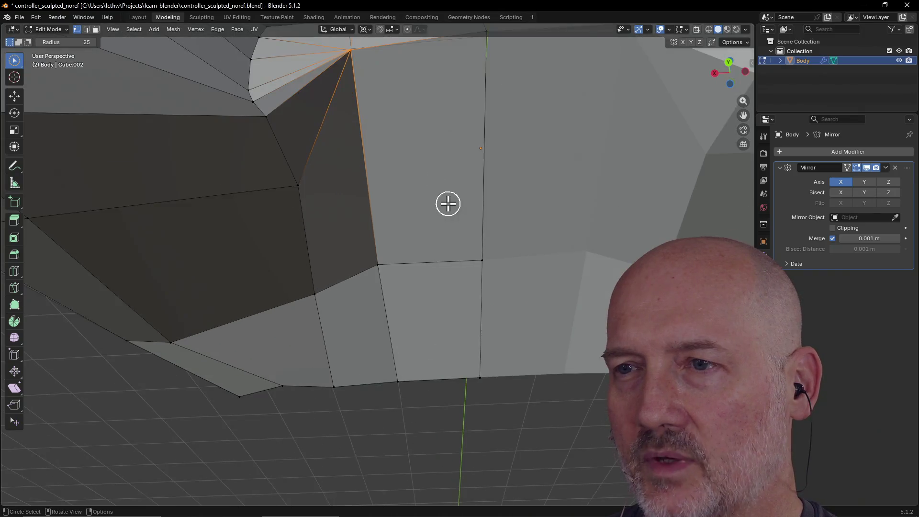
{"action": "mouse_move", "coordinate": [448, 204]}
{"action": "middle_mouse_down"}
{"action": "mouse_move", "coordinate": [450, 175]}
{"action": "mouse_move", "coordinate": [453, 254]}
{"action": "mouse_move", "coordinate": [308, 295]}
{"action": "mouse_move", "coordinate": [249, 191]}
{"action": "mouse_move", "coordinate": [326, 205]}
{"action": "mouse_move", "coordinate": [333, 102]}
{"action": "mouse_move", "coordinate": [331, 204]}
{"action": "mouse_move", "coordinate": [333, 188]}
{"action": "middle_mouse_up"}
{"action": "scroll", "coordinate": [333, 188], "scroll_direction": "up", "scroll_amount": 4}
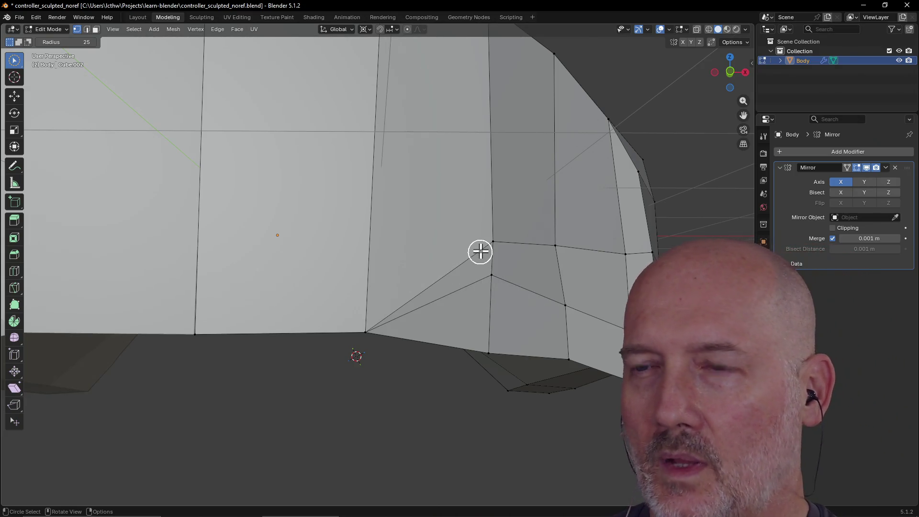
Step: Check the vertex where the edges converge by the grip, deselect it, and activate the Knife tool
{"action": "left_click", "coordinate": [365, 333]}
{"action": "scroll", "coordinate": [393, 355], "scroll_direction": "up", "scroll_amount": 3}
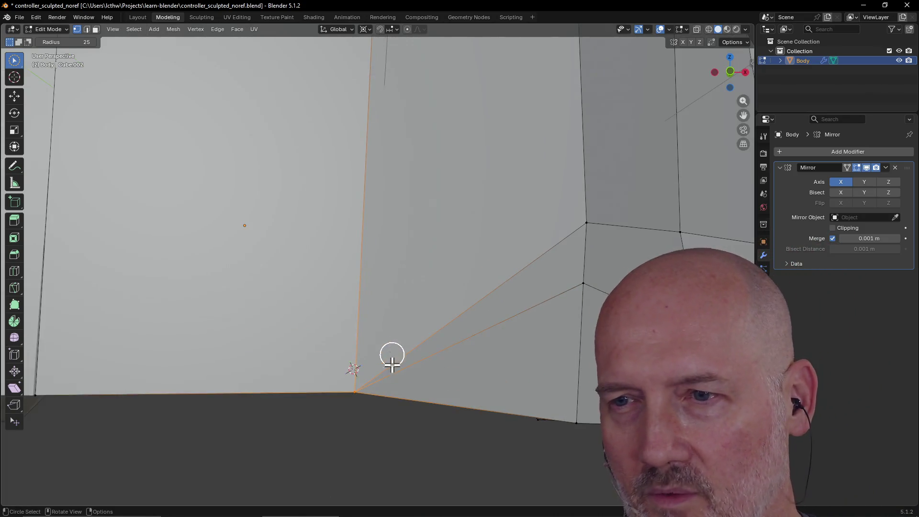
{"action": "scroll", "coordinate": [389, 373], "scroll_direction": "down", "scroll_amount": 3}
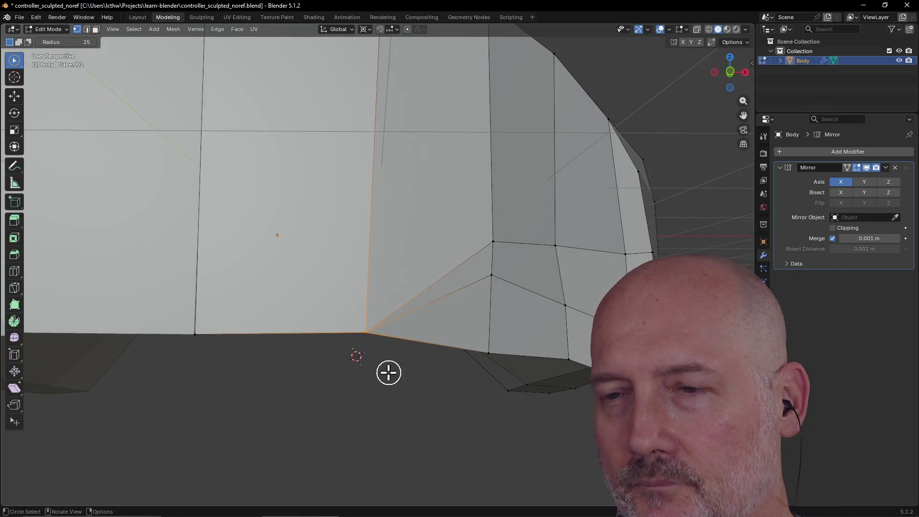
{"action": "middle_click_drag", "start_coordinate": [389, 372], "coordinate": [387, 377]}
{"action": "left_click", "coordinate": [451, 272]}
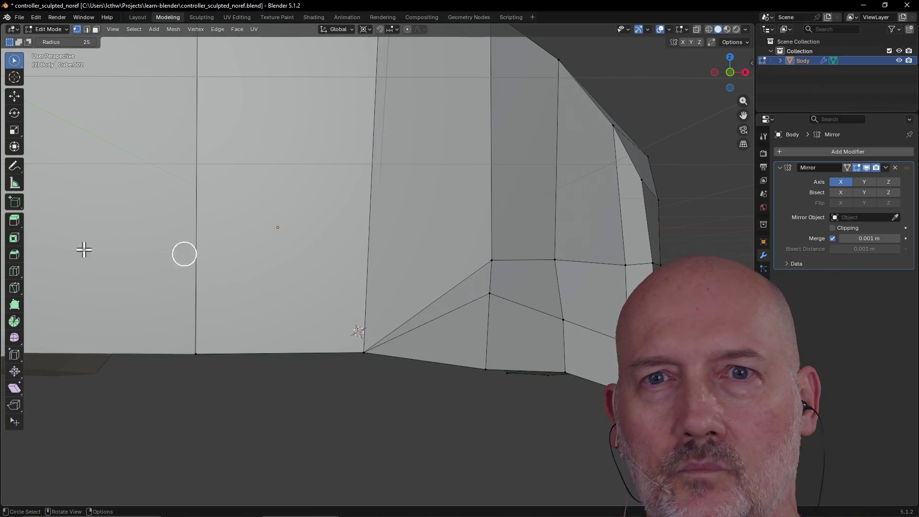
{"action": "left_click", "coordinate": [13, 289]}
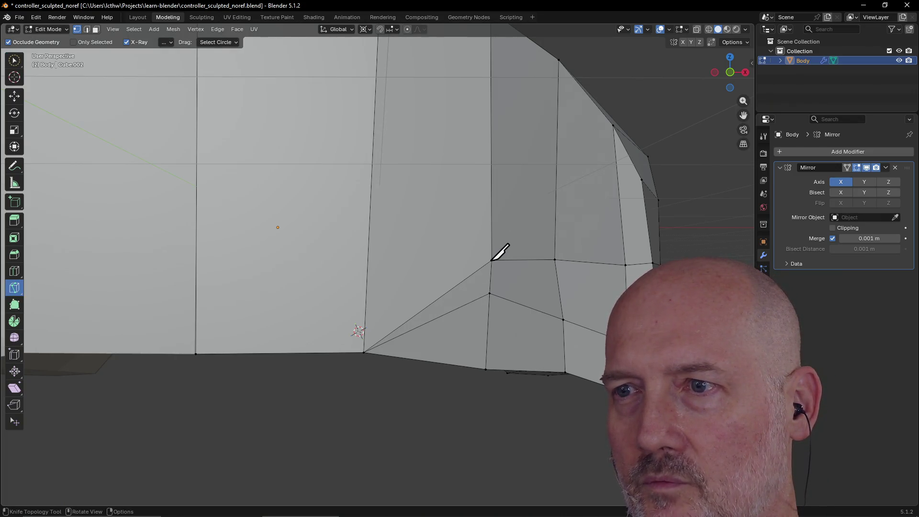
Step: Knife a horizontal cut from the right-hand vertex through the middle edge to the left edge
{"action": "left_click", "coordinate": [492, 260]}
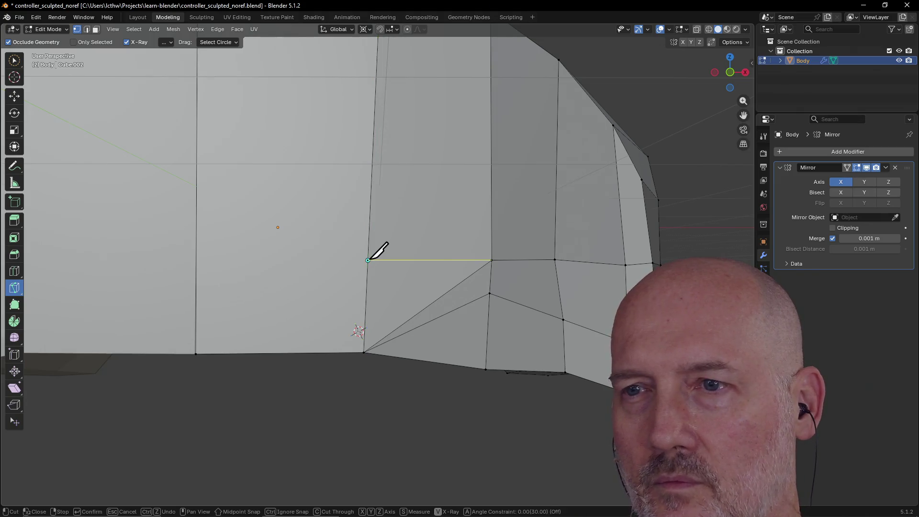
{"action": "left_click", "coordinate": [368, 261]}
{"action": "left_click", "coordinate": [197, 265]}
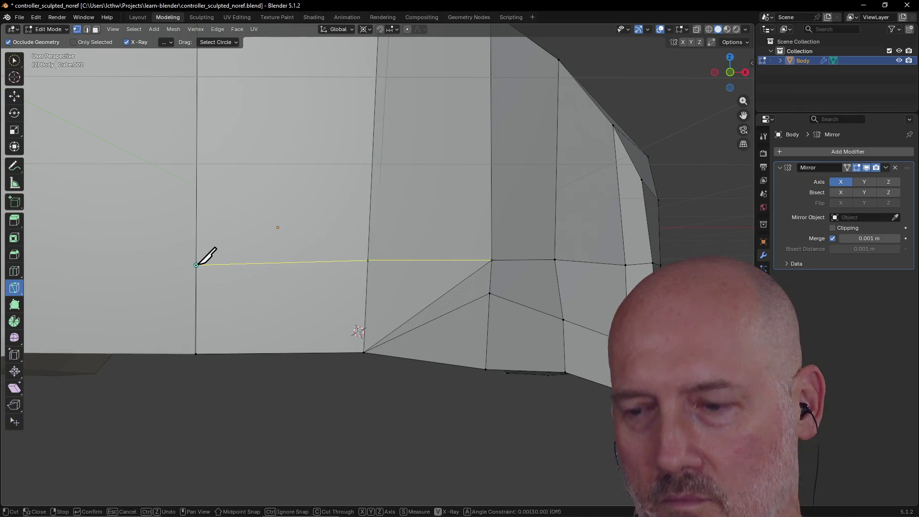
{"action": "key", "text": "Return"}
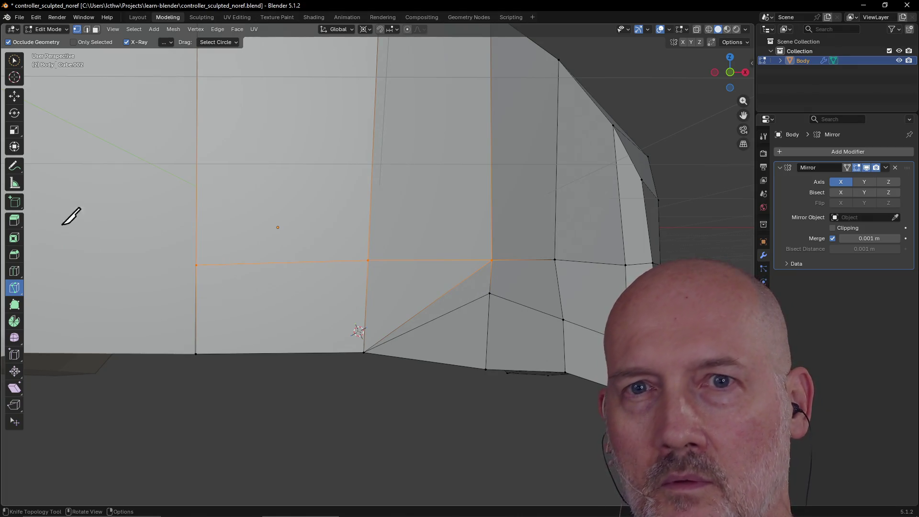
Step: In Edge select mode, delete the diagonal edge below the cut, leaving a hole
{"action": "left_click", "coordinate": [14, 60]}
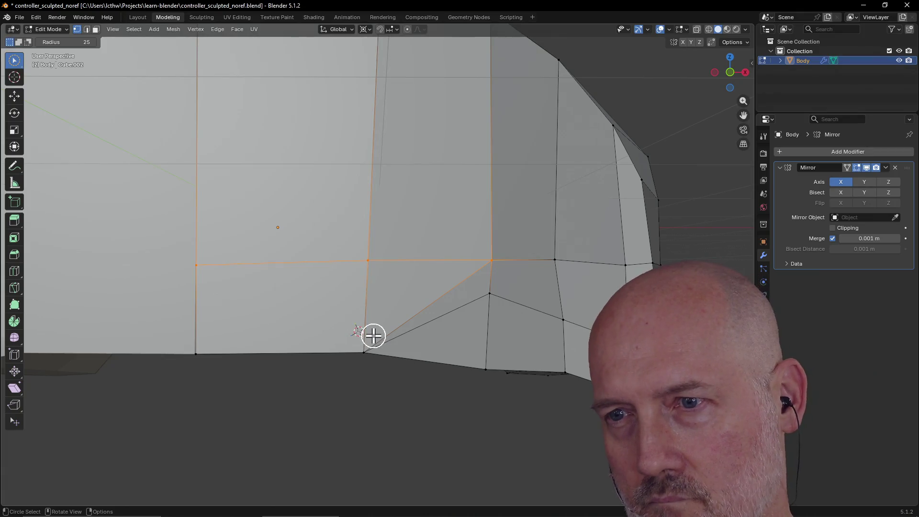
{"action": "left_click", "coordinate": [436, 298]}
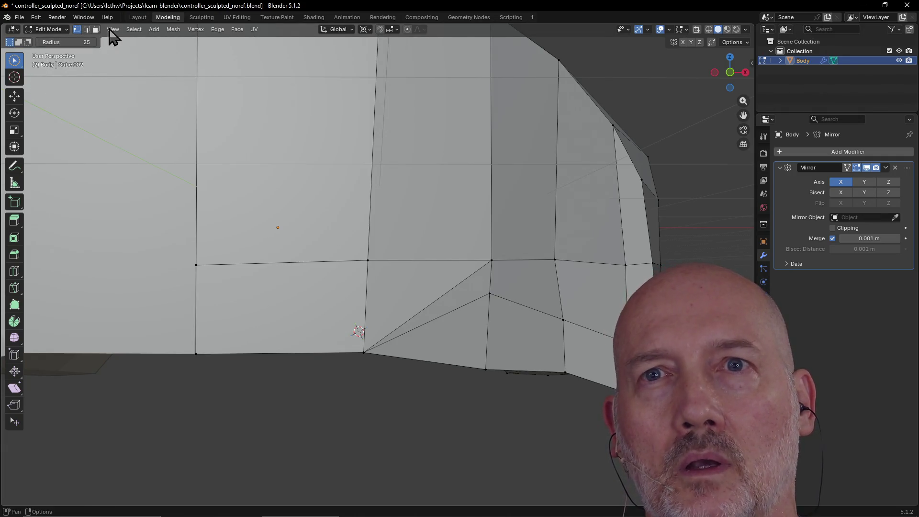
{"action": "left_click", "coordinate": [88, 31]}
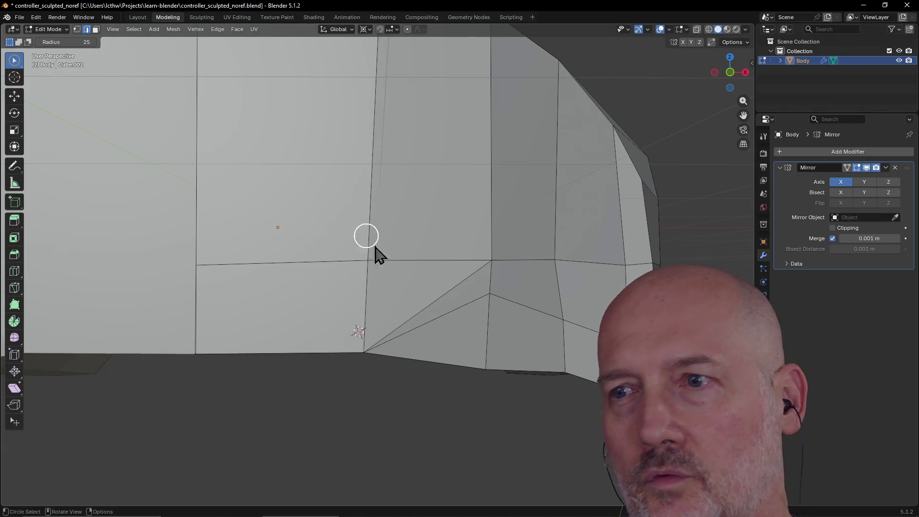
{"action": "key", "text": "x"}
{"action": "left_click", "coordinate": [431, 300]}
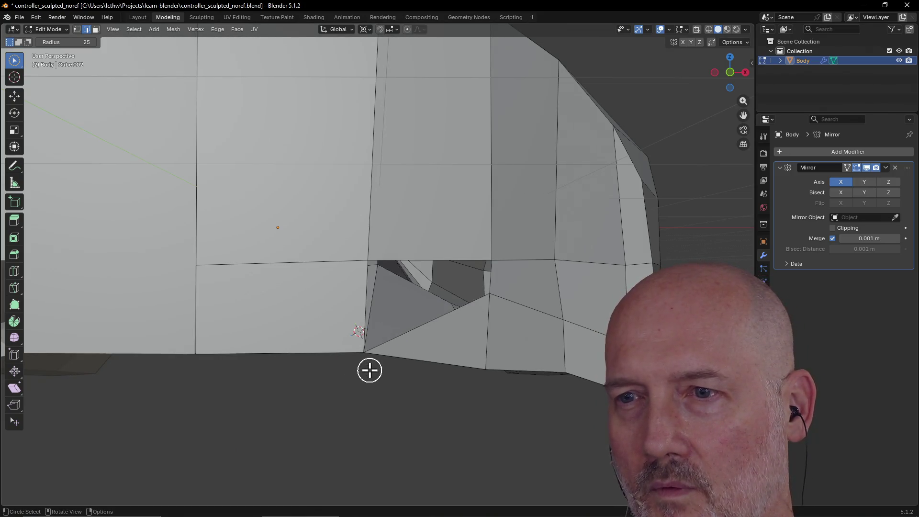
Step: Delete the second diagonal edge beside the grip opening
{"action": "left_click", "coordinate": [416, 332]}
{"action": "key", "text": "x"}
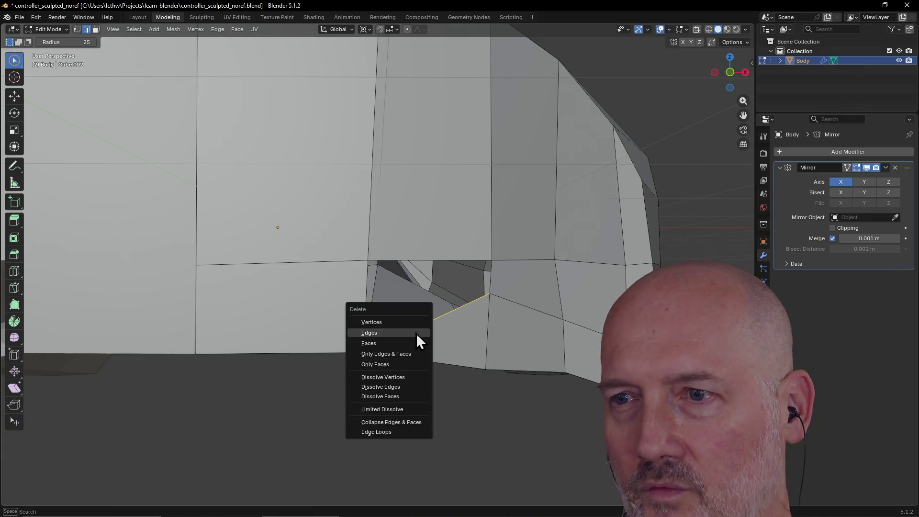
{"action": "left_click", "coordinate": [417, 338]}
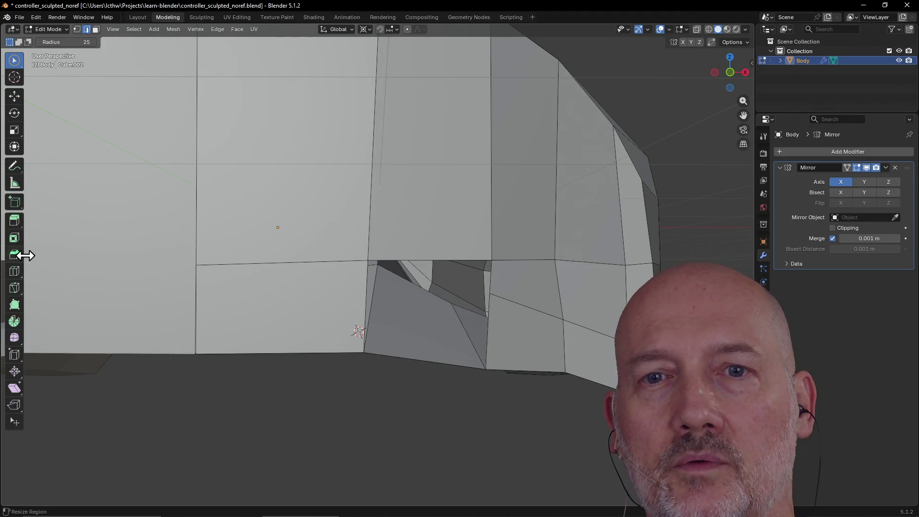
Step: Knife-cut from the vertex right of the hole, then orbit out to view the whole body
{"action": "left_click", "coordinate": [15, 287]}
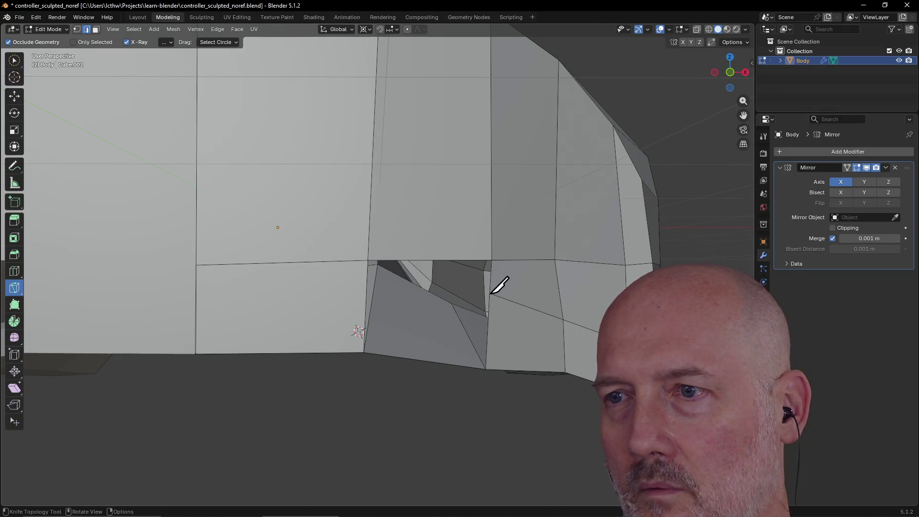
{"action": "left_click", "coordinate": [489, 294]}
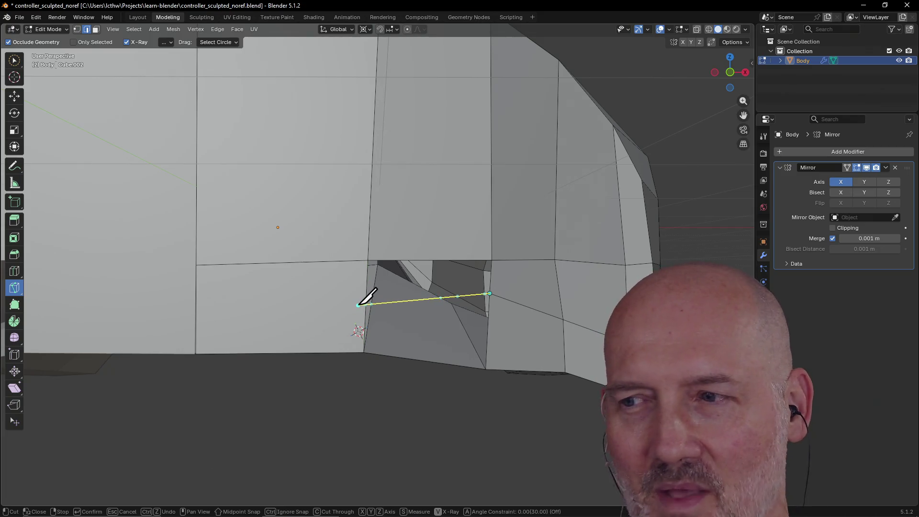
{"action": "key", "text": "Return"}
{"action": "scroll", "coordinate": [363, 291], "scroll_direction": "down", "scroll_amount": 7}
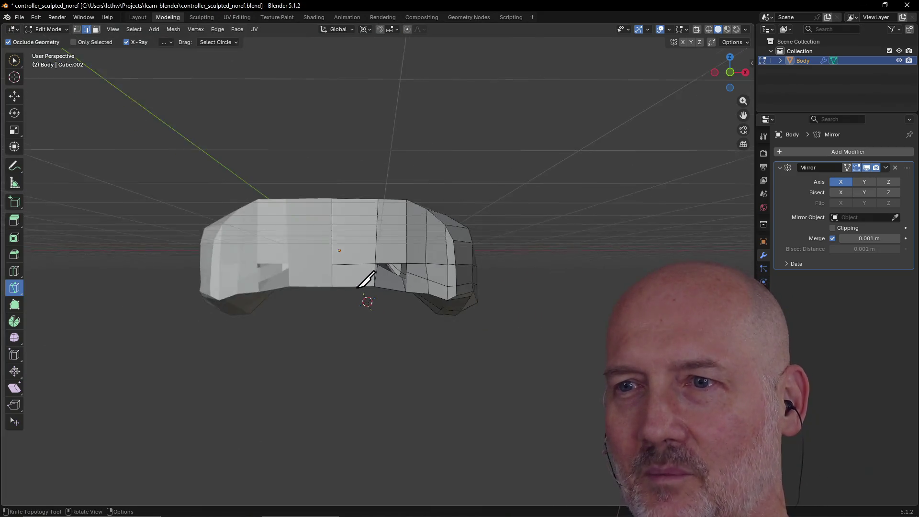
{"action": "mouse_move", "coordinate": [366, 280]}
{"action": "middle_mouse_down"}
{"action": "mouse_move", "coordinate": [331, 281]}
{"action": "mouse_move", "coordinate": [348, 269]}
{"action": "mouse_move", "coordinate": [386, 292]}
{"action": "mouse_move", "coordinate": [369, 281]}
{"action": "mouse_move", "coordinate": [361, 287]}
{"action": "middle_mouse_up"}
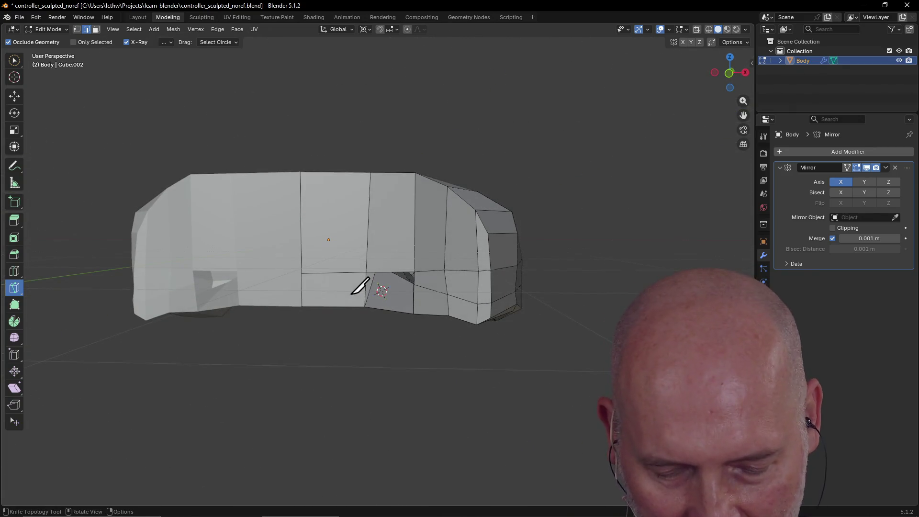
{"action": "key", "text": "ctrl+alt+q"}
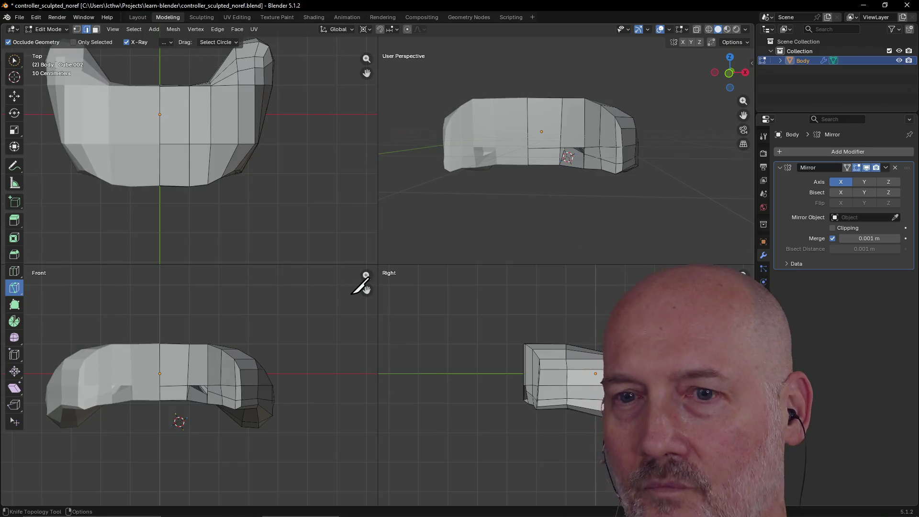
Step: In the Front view, knife-cut across the grip notch to the opening's left edge
{"action": "scroll", "coordinate": [213, 390], "scroll_direction": "up", "scroll_amount": 2}
{"action": "scroll", "coordinate": [213, 389], "scroll_direction": "down", "scroll_amount": 2}
{"action": "scroll", "coordinate": [214, 390], "scroll_direction": "up", "scroll_amount": 6}
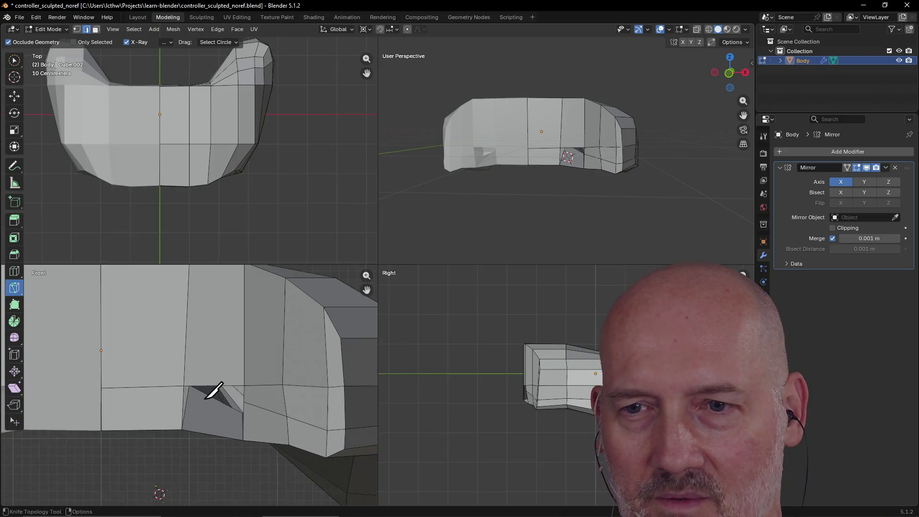
{"action": "mouse_move", "coordinate": [367, 276]}
{"action": "left_mouse_down"}
{"action": "mouse_move", "coordinate": [357, 302]}
{"action": "mouse_move", "coordinate": [292, 303]}
{"action": "mouse_move", "coordinate": [322, 372]}
{"action": "left_mouse_up"}
{"action": "scroll", "coordinate": [230, 390], "scroll_direction": "up", "scroll_amount": 3}
{"action": "scroll", "coordinate": [331, 383], "scroll_direction": "up", "scroll_amount": 2}
{"action": "scroll", "coordinate": [354, 324], "scroll_direction": "down", "scroll_amount": 2}
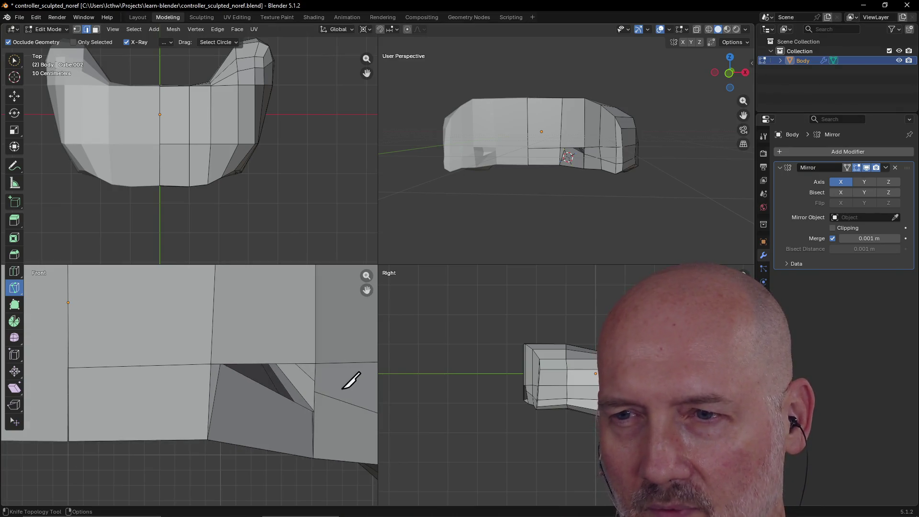
{"action": "left_click_drag", "start_coordinate": [367, 292], "coordinate": [339, 281]}
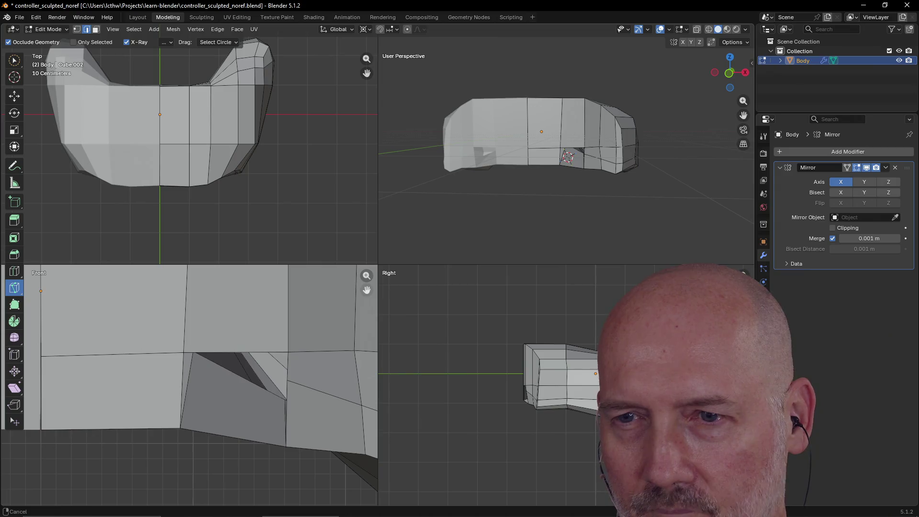
{"action": "scroll", "coordinate": [349, 374], "scroll_direction": "up", "scroll_amount": 1}
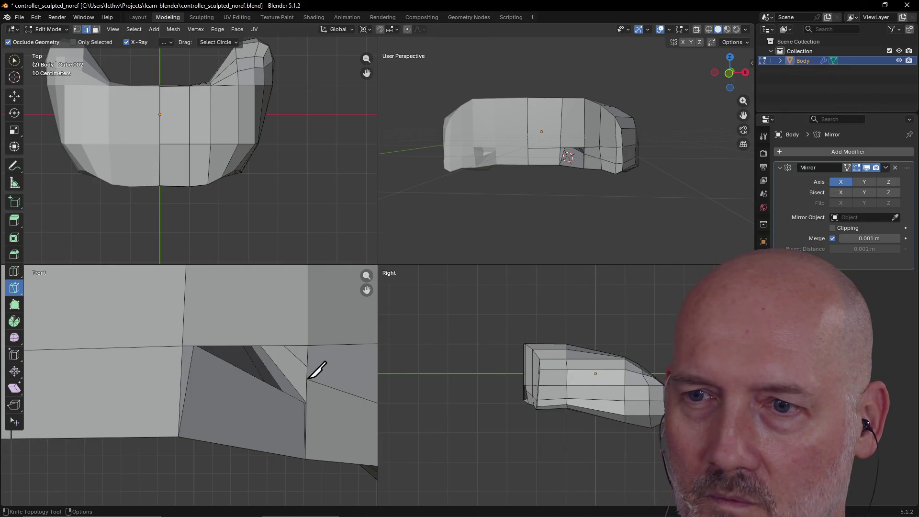
{"action": "left_click", "coordinate": [307, 379]}
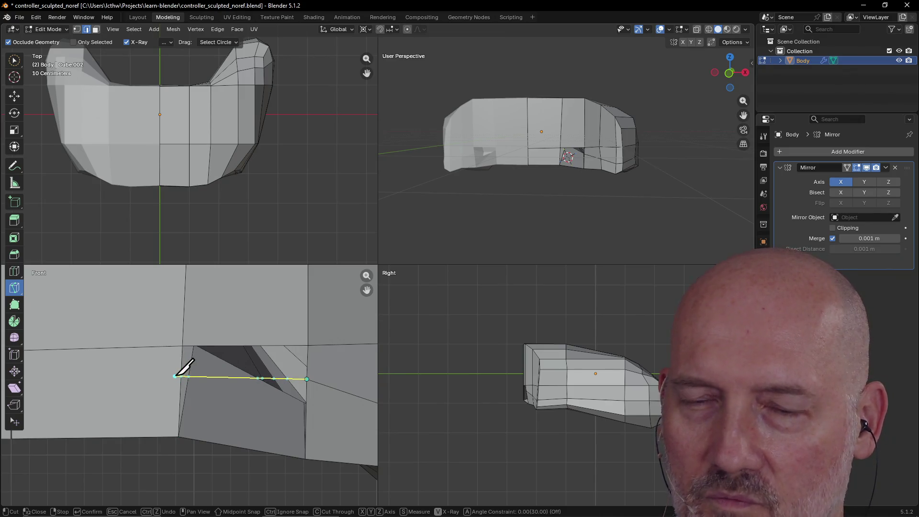
{"action": "left_click", "coordinate": [181, 377]}
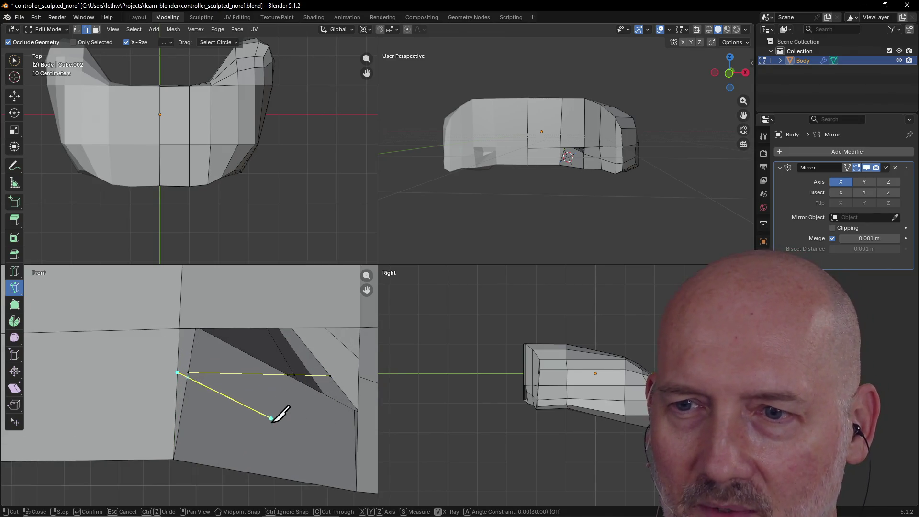
{"action": "scroll", "coordinate": [280, 410], "scroll_direction": "up", "scroll_amount": 5}
{"action": "scroll", "coordinate": [267, 418], "scroll_direction": "down", "scroll_amount": 4}
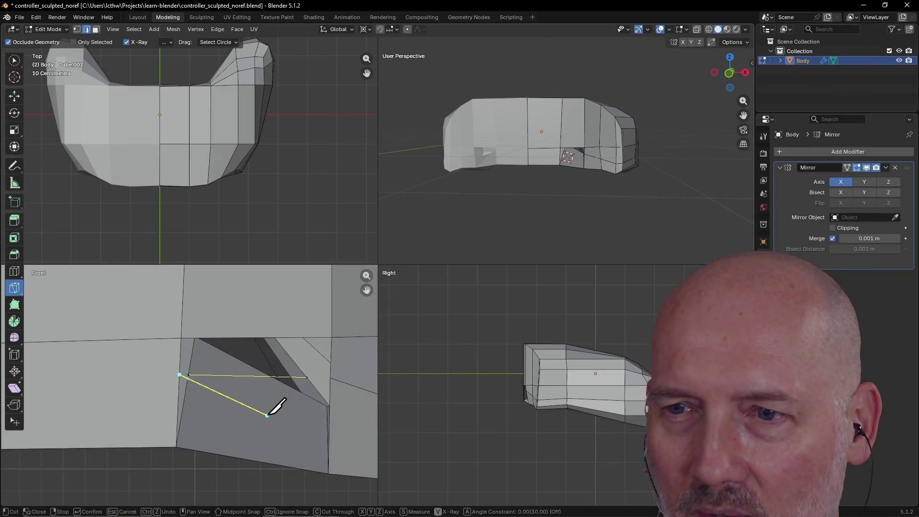
{"action": "key", "text": "Return"}
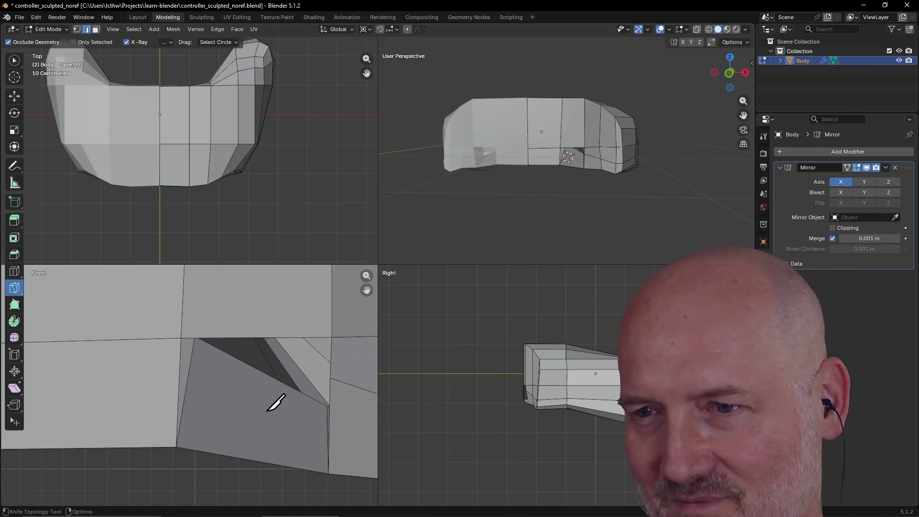
Step: Start a second cut across the opening, cancel it, and return to a single perspective view
{"action": "scroll", "coordinate": [274, 405], "scroll_direction": "down", "scroll_amount": 2}
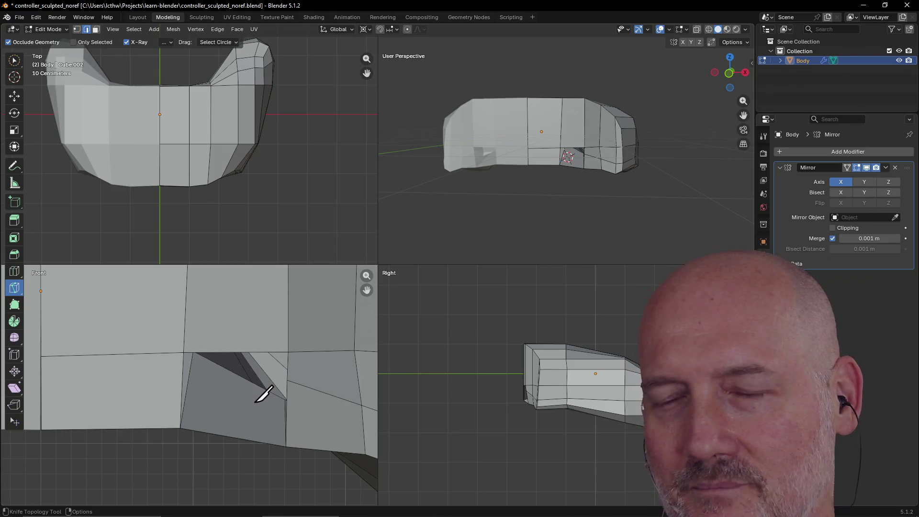
{"action": "left_click", "coordinate": [287, 380]}
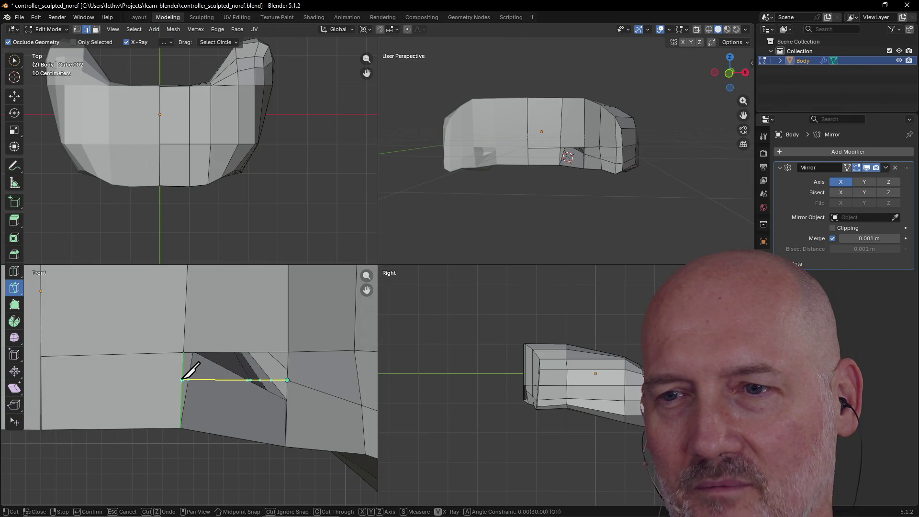
{"action": "key", "text": "Escape"}
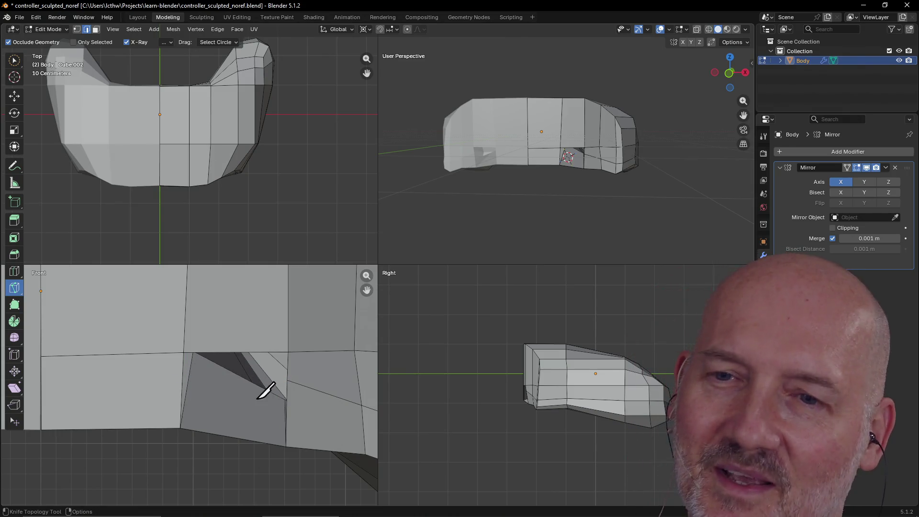
{"action": "scroll", "coordinate": [238, 437], "scroll_direction": "down", "scroll_amount": 3}
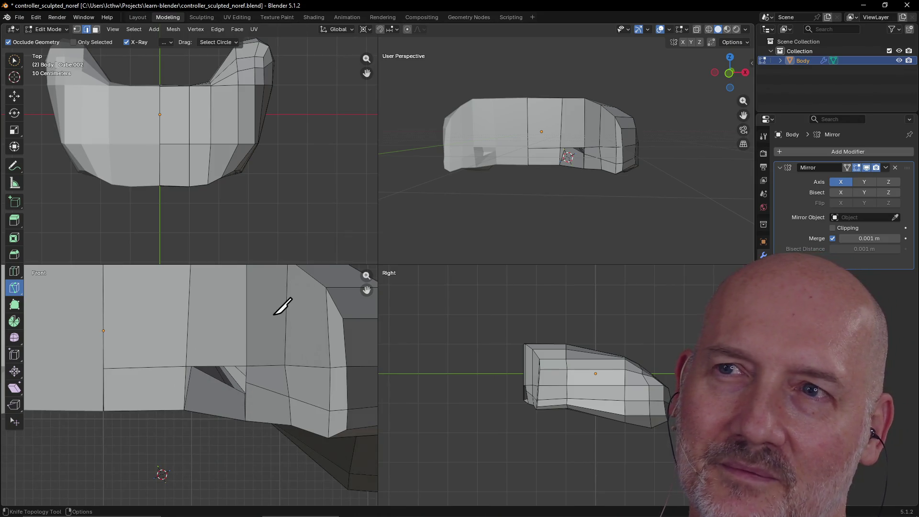
{"action": "key", "text": "ctrl+alt+q"}
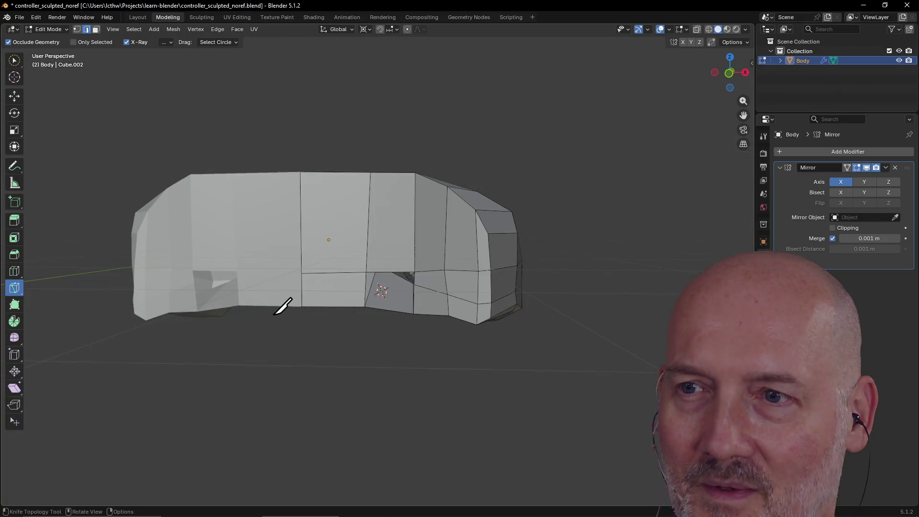
Step: From below the mesh, place knife points at the opening and the vertex beside it
{"action": "scroll", "coordinate": [386, 302], "scroll_direction": "up", "scroll_amount": 3}
{"action": "mouse_move", "coordinate": [386, 301]}
{"action": "middle_mouse_down"}
{"action": "mouse_move", "coordinate": [410, 261]}
{"action": "mouse_move", "coordinate": [352, 238]}
{"action": "mouse_move", "coordinate": [311, 266]}
{"action": "mouse_move", "coordinate": [312, 246]}
{"action": "mouse_move", "coordinate": [343, 236]}
{"action": "mouse_move", "coordinate": [426, 264]}
{"action": "mouse_move", "coordinate": [463, 307]}
{"action": "mouse_move", "coordinate": [470, 300]}
{"action": "middle_mouse_up"}
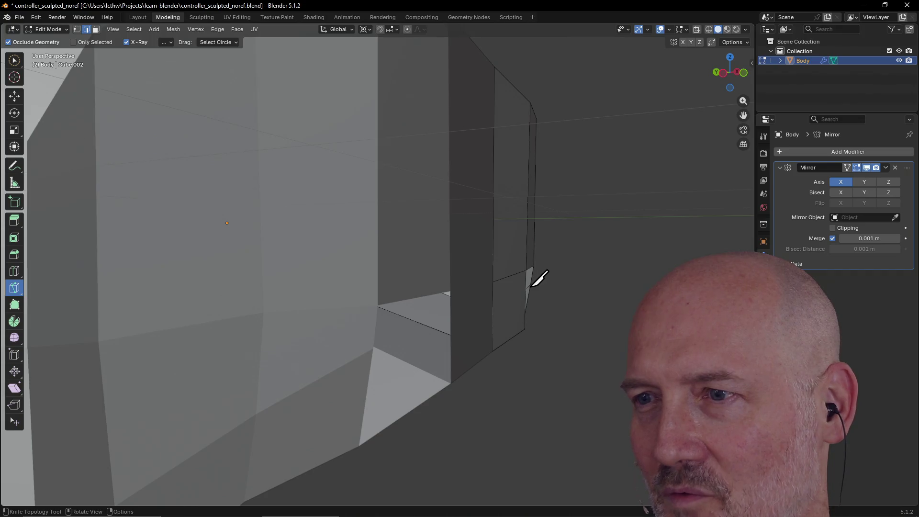
{"action": "left_click", "coordinate": [531, 284]}
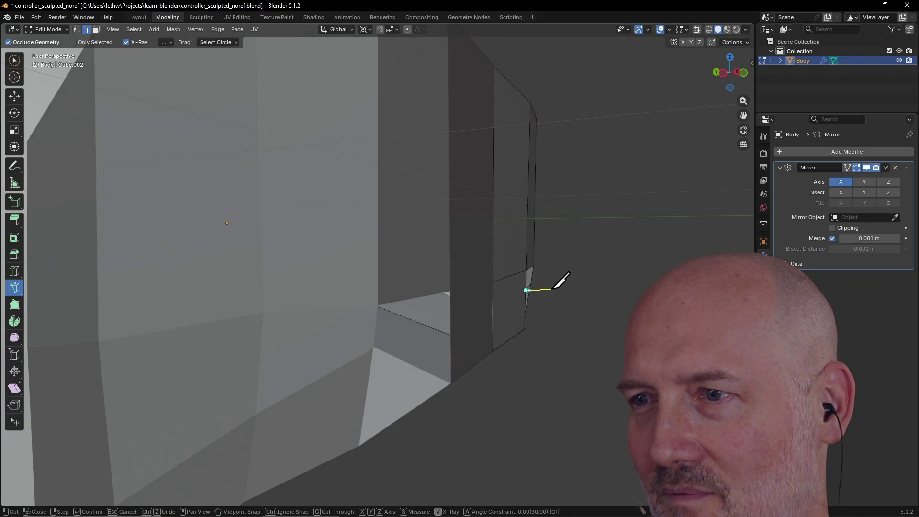
{"action": "middle_click_drag", "start_coordinate": [554, 287], "coordinate": [471, 283]}
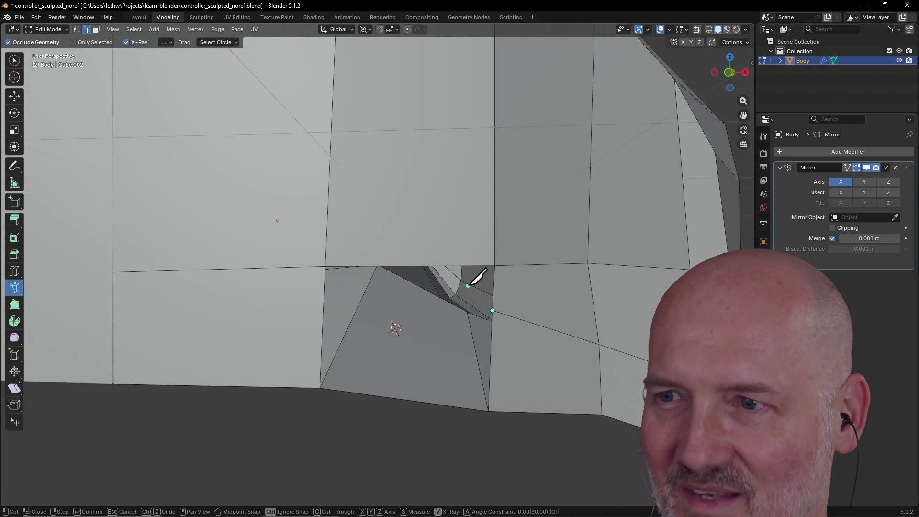
{"action": "mouse_move", "coordinate": [496, 314]}
{"action": "middle_mouse_down"}
{"action": "mouse_move", "coordinate": [524, 308]}
{"action": "mouse_move", "coordinate": [456, 303]}
{"action": "mouse_move", "coordinate": [422, 336]}
{"action": "middle_mouse_up"}
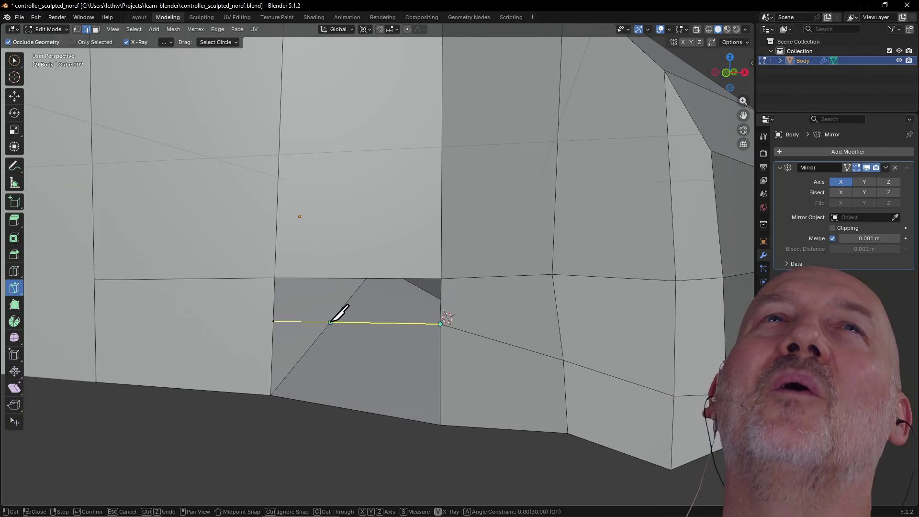
{"action": "left_click", "coordinate": [334, 322]}
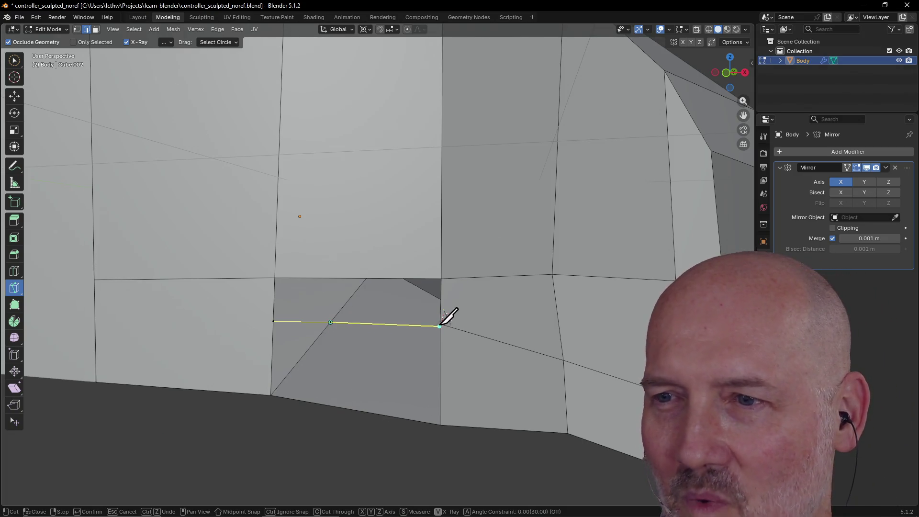
Step: Abandon the pending knife cut and join the two selected vertices with J
{"action": "scroll", "coordinate": [423, 324], "scroll_direction": "down", "scroll_amount": 5}
{"action": "mouse_move", "coordinate": [375, 328]}
{"action": "middle_mouse_down"}
{"action": "mouse_move", "coordinate": [435, 318]}
{"action": "mouse_move", "coordinate": [343, 331]}
{"action": "mouse_move", "coordinate": [353, 207]}
{"action": "mouse_move", "coordinate": [361, 230]}
{"action": "mouse_move", "coordinate": [349, 325]}
{"action": "mouse_move", "coordinate": [378, 332]}
{"action": "middle_mouse_up"}
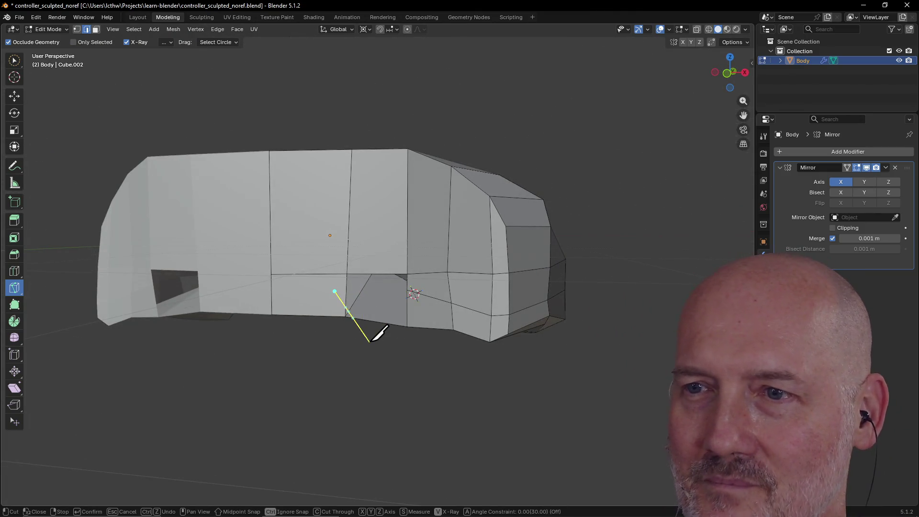
{"action": "key", "text": "Escape"}
{"action": "key", "text": "j"}
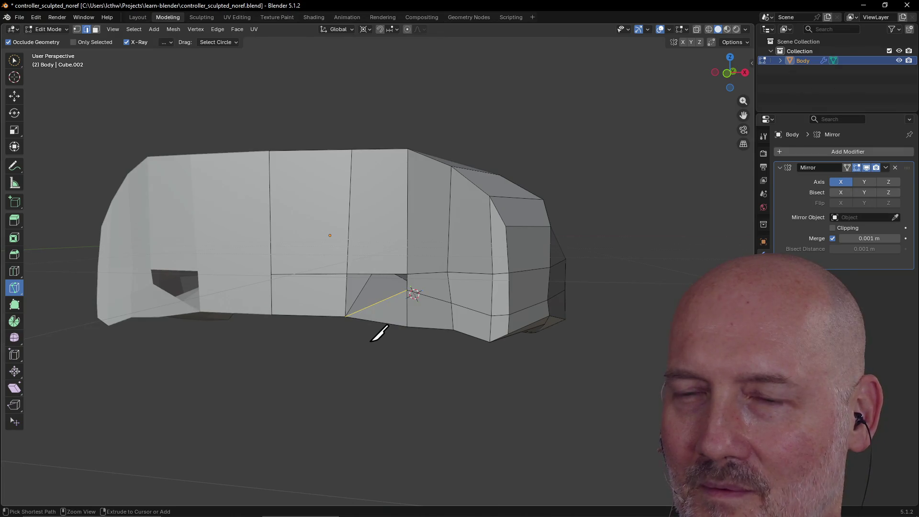
{"action": "key", "text": "k"}
{"action": "scroll", "coordinate": [375, 293], "scroll_direction": "up", "scroll_amount": 5}
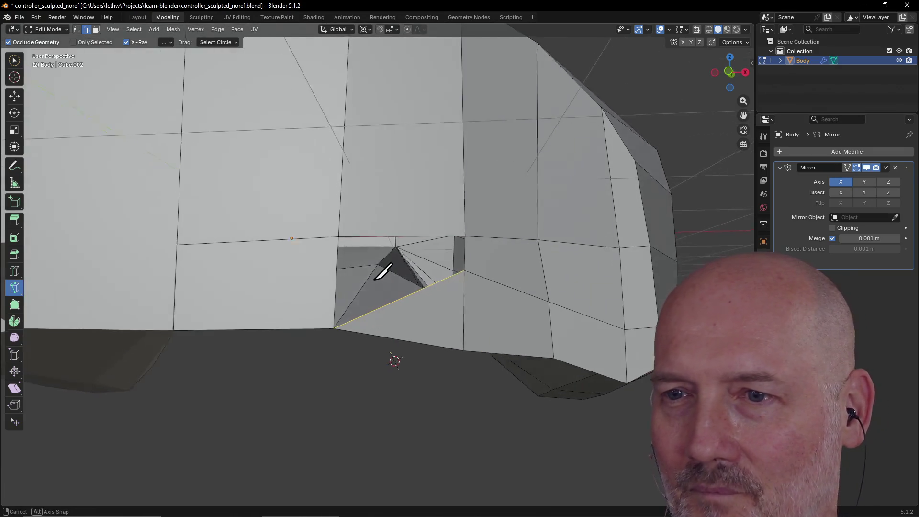
{"action": "scroll", "coordinate": [347, 340], "scroll_direction": "up", "scroll_amount": 2}
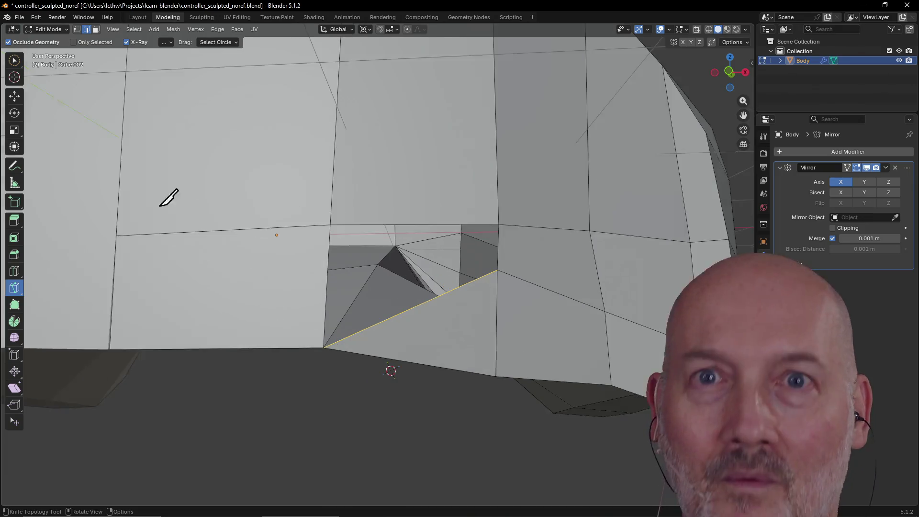
Step: Select the vertex at the new cut, try moving it, and cancel to keep its position
{"action": "left_click", "coordinate": [14, 60]}
{"action": "scroll", "coordinate": [316, 318], "scroll_direction": "up", "scroll_amount": 4}
{"action": "scroll", "coordinate": [316, 318], "scroll_direction": "down", "scroll_amount": 4}
{"action": "middle_click_drag", "start_coordinate": [316, 318], "coordinate": [328, 304]}
{"action": "left_click", "coordinate": [387, 269]}
{"action": "mouse_move", "coordinate": [394, 263]}
{"action": "middle_mouse_down"}
{"action": "mouse_move", "coordinate": [396, 251]}
{"action": "mouse_move", "coordinate": [377, 291]}
{"action": "mouse_move", "coordinate": [369, 281]}
{"action": "mouse_move", "coordinate": [376, 312]}
{"action": "mouse_move", "coordinate": [388, 315]}
{"action": "middle_mouse_up"}
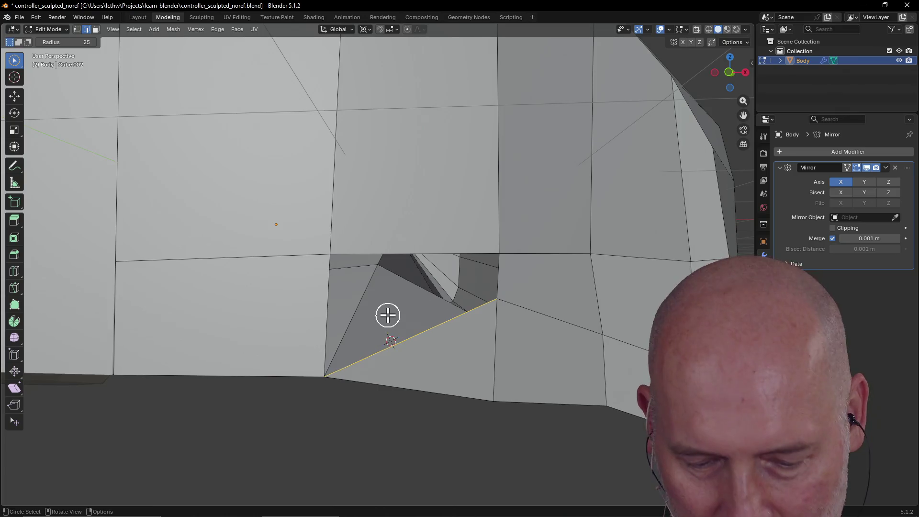
{"action": "key", "text": "g"}
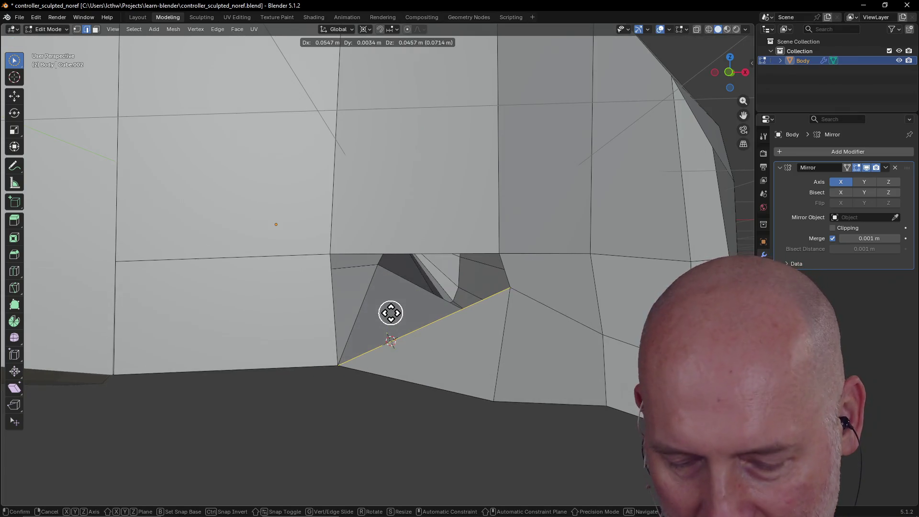
{"action": "key", "text": "Escape"}
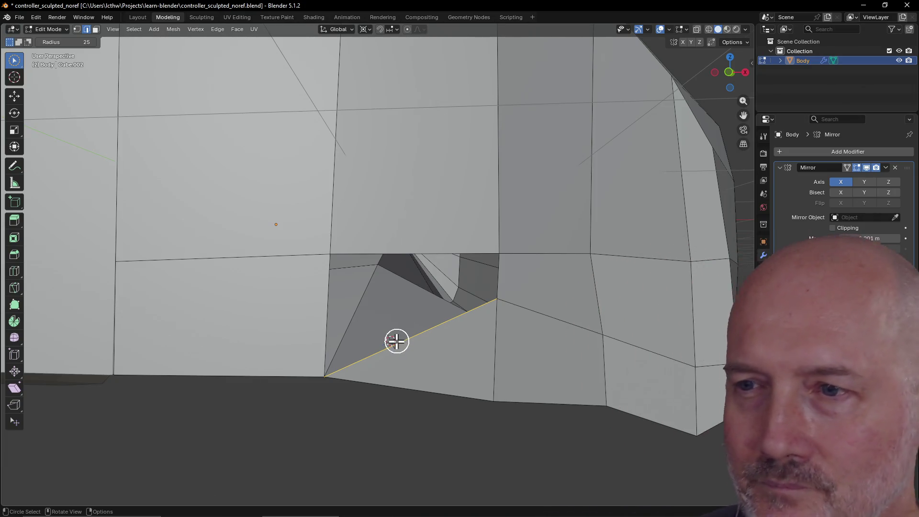
Step: Close the gap at the grip opening, deselect, and save controller_sculpted_noref.blend
{"action": "scroll", "coordinate": [396, 341], "scroll_direction": "down", "scroll_amount": 5}
{"action": "mouse_move", "coordinate": [396, 340]}
{"action": "middle_mouse_down"}
{"action": "mouse_move", "coordinate": [423, 345]}
{"action": "mouse_move", "coordinate": [371, 347]}
{"action": "mouse_move", "coordinate": [396, 345]}
{"action": "mouse_move", "coordinate": [380, 343]}
{"action": "mouse_move", "coordinate": [390, 329]}
{"action": "mouse_move", "coordinate": [400, 341]}
{"action": "mouse_move", "coordinate": [407, 334]}
{"action": "mouse_move", "coordinate": [375, 347]}
{"action": "mouse_move", "coordinate": [389, 338]}
{"action": "middle_mouse_up"}
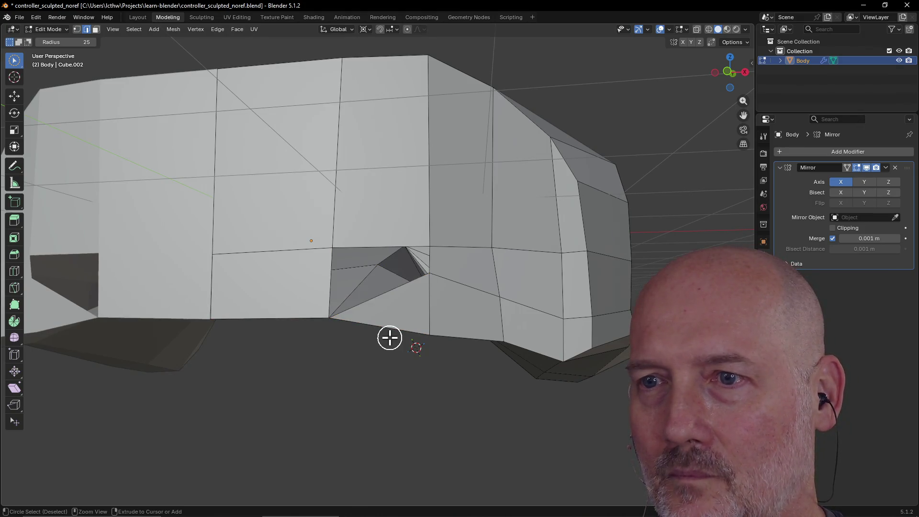
{"action": "key", "text": "ctrl+z"}
{"action": "scroll", "coordinate": [377, 277], "scroll_direction": "up", "scroll_amount": 3}
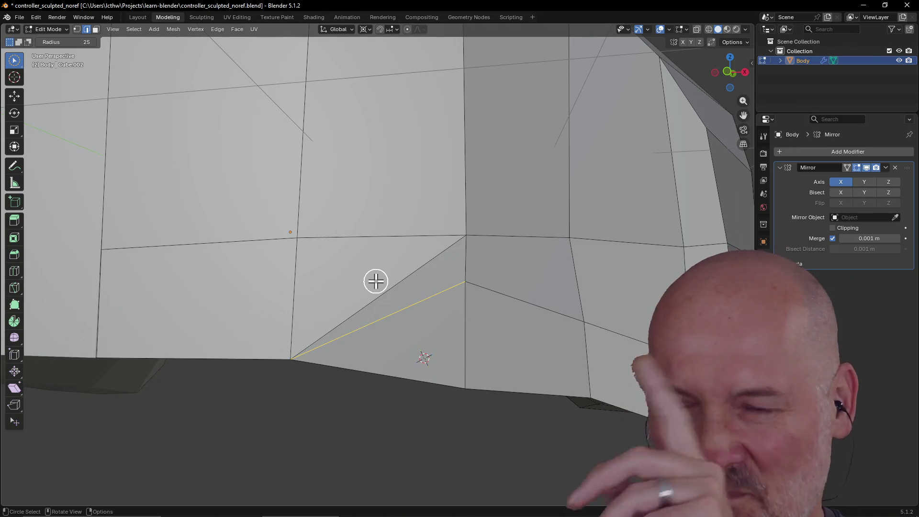
{"action": "left_click", "coordinate": [407, 346]}
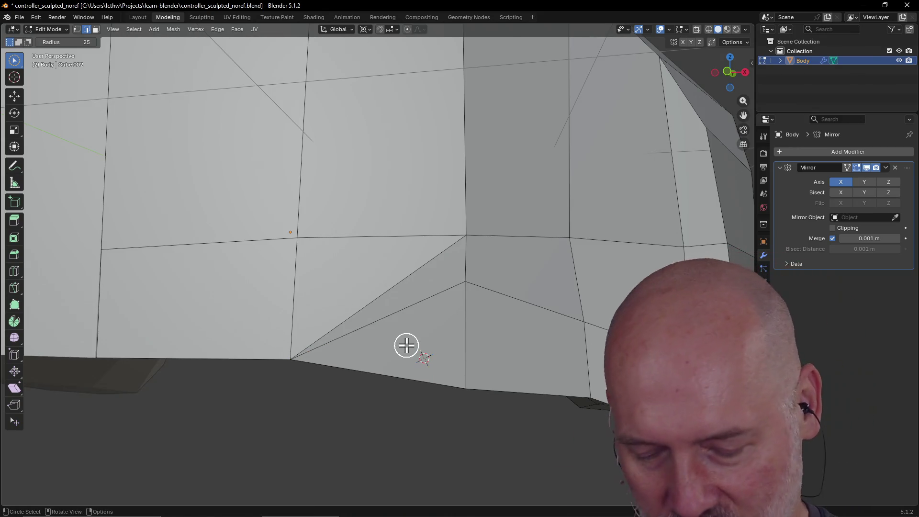
{"action": "key", "text": "ctrl+s"}
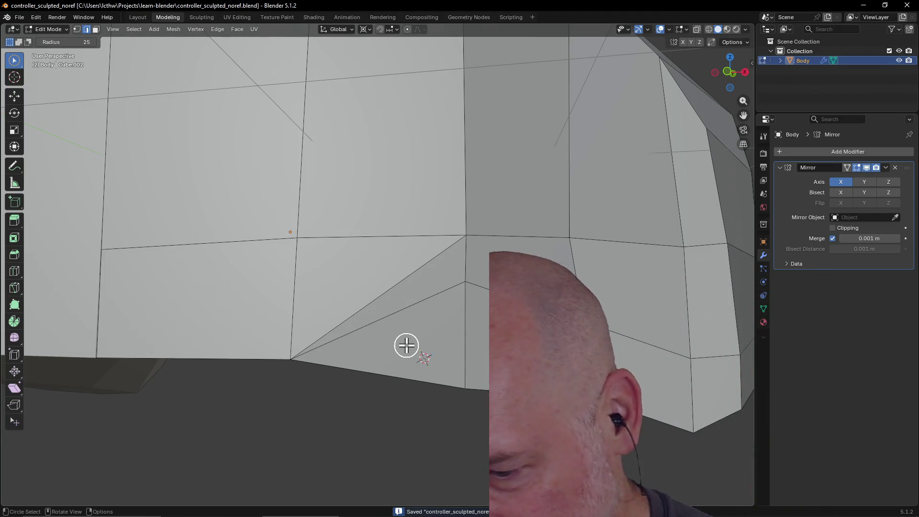
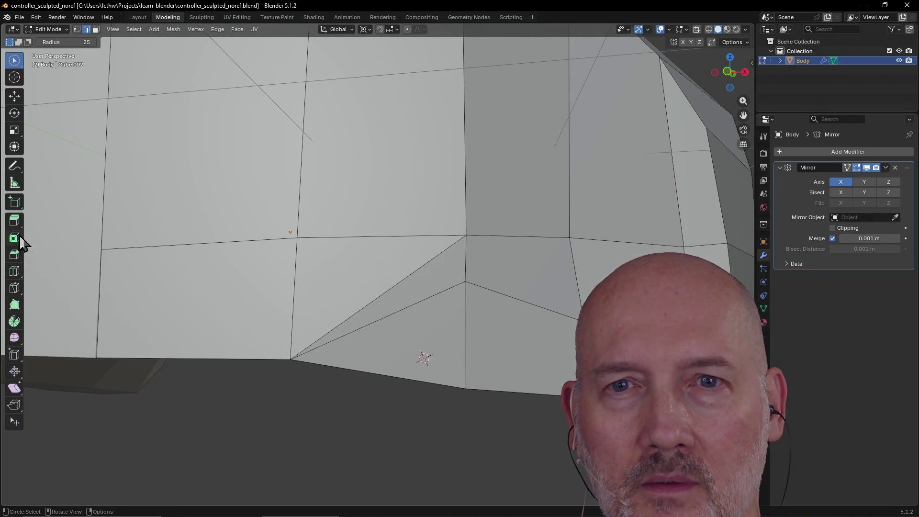
Step: Use the Knife to cut an edge from the right-hand vertex to the left-edge vertex, then return to Select
{"action": "left_click", "coordinate": [15, 288]}
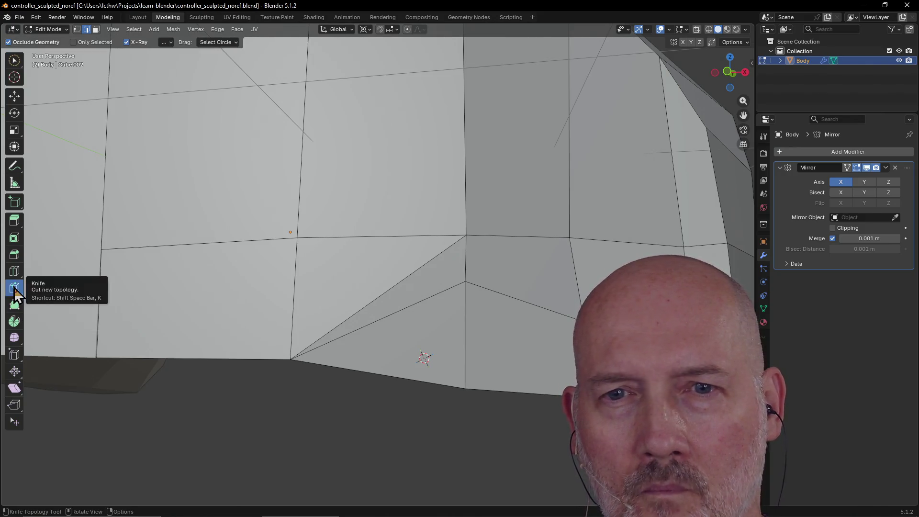
{"action": "left_click", "coordinate": [466, 282]}
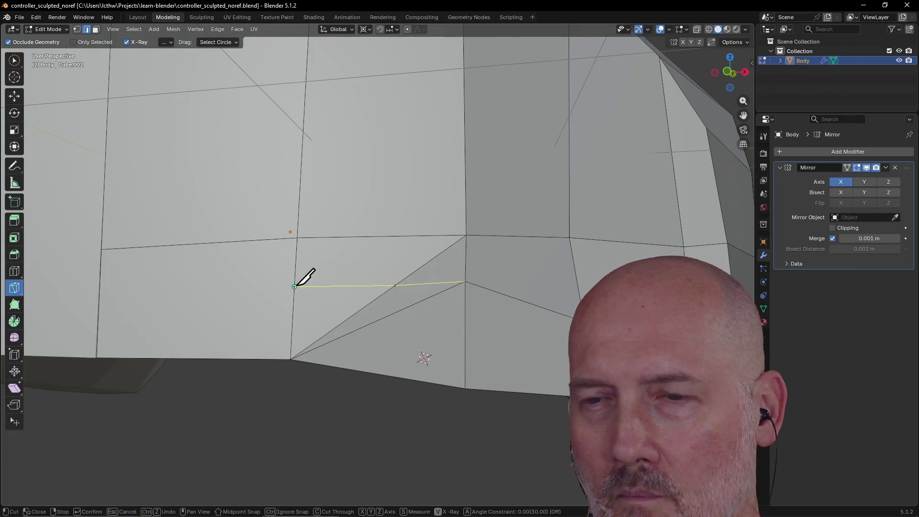
{"action": "left_click", "coordinate": [295, 286]}
{"action": "key", "text": "Return"}
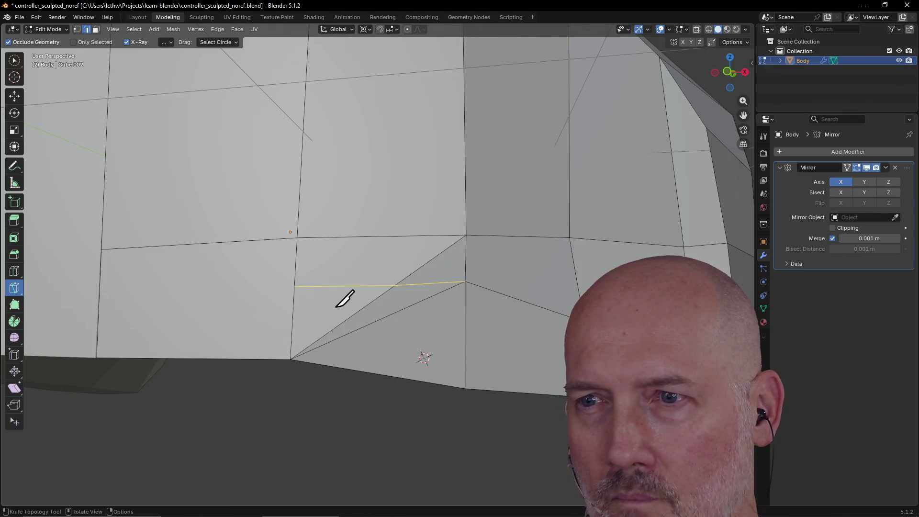
{"action": "left_click", "coordinate": [14, 61]}
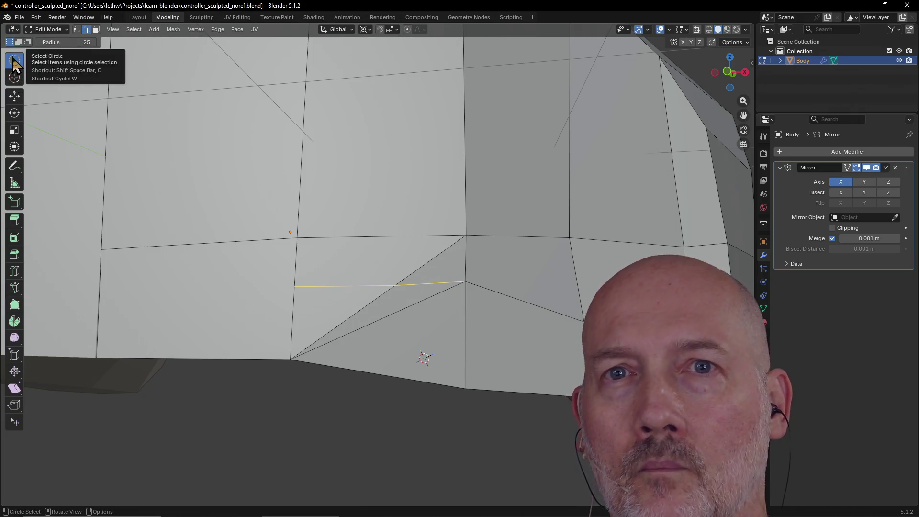
{"action": "left_click_drag", "start_coordinate": [373, 297], "coordinate": [382, 315]}
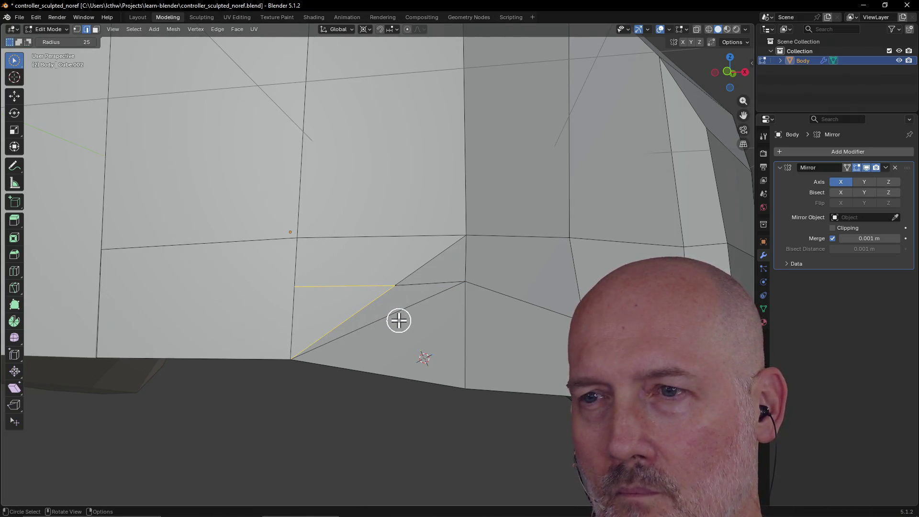
{"action": "left_click", "coordinate": [402, 312]}
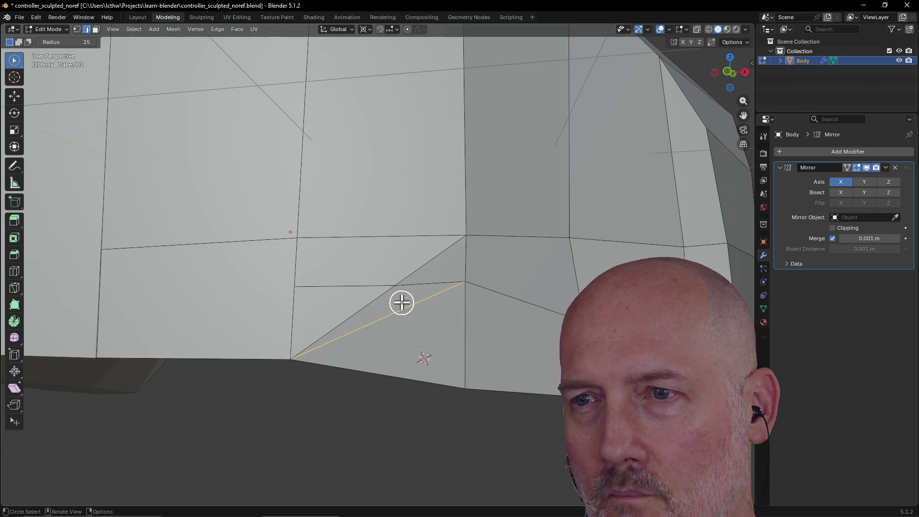
{"action": "left_click", "coordinate": [369, 302]}
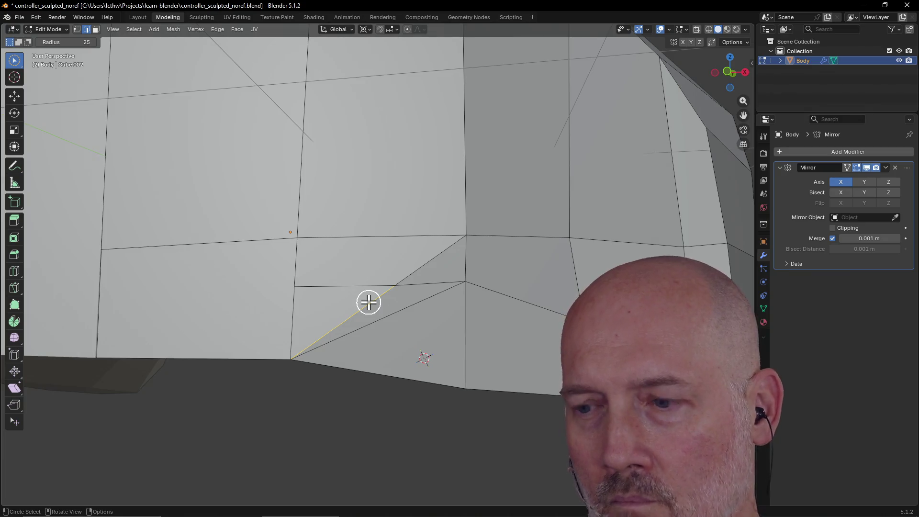
{"action": "key", "text": "x"}
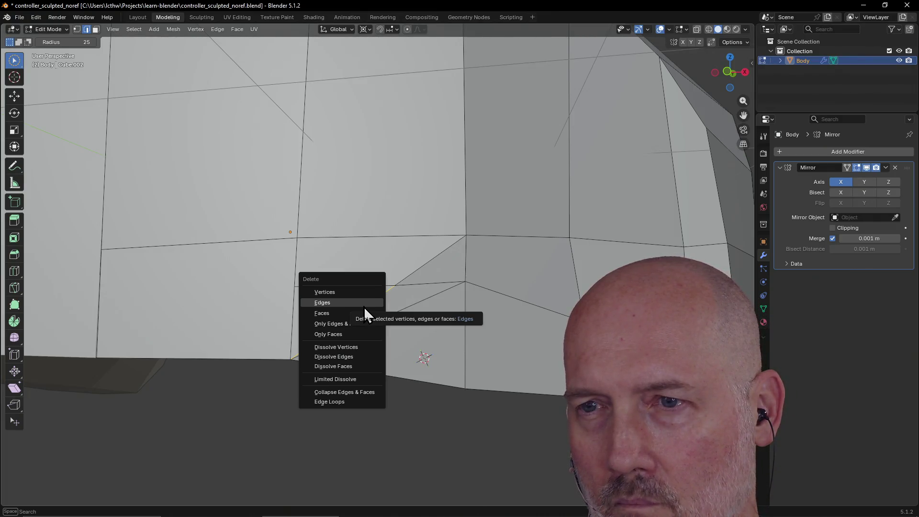
{"action": "left_click", "coordinate": [363, 304]}
{"action": "left_click", "coordinate": [389, 319]}
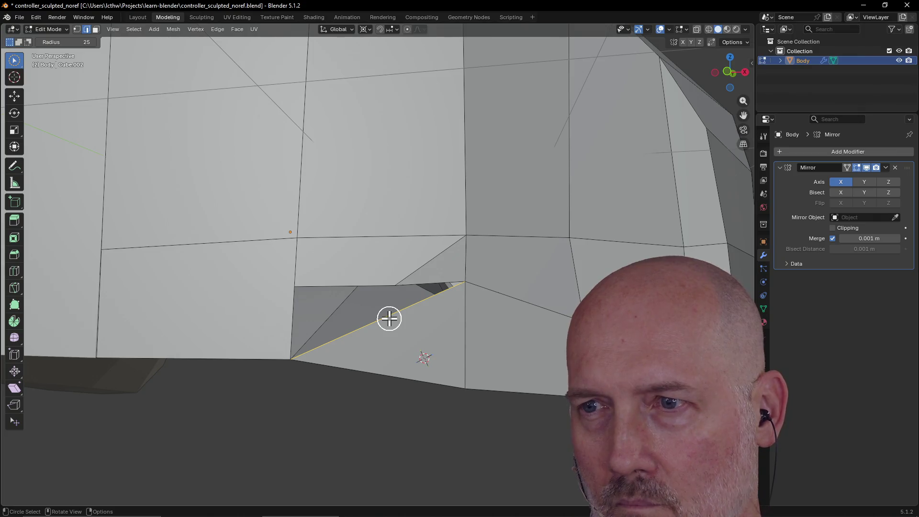
{"action": "key", "text": "x"}
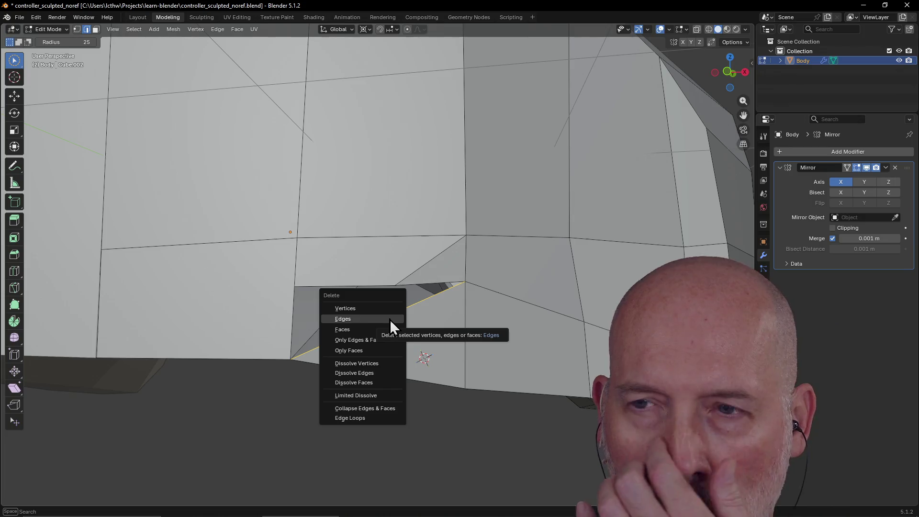
{"action": "key", "text": "Escape"}
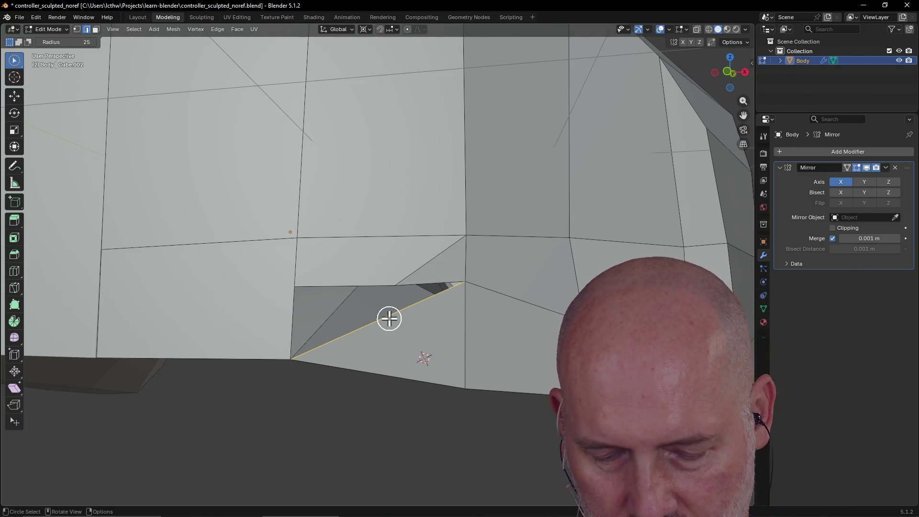
{"action": "key", "text": "ctrl+z"}
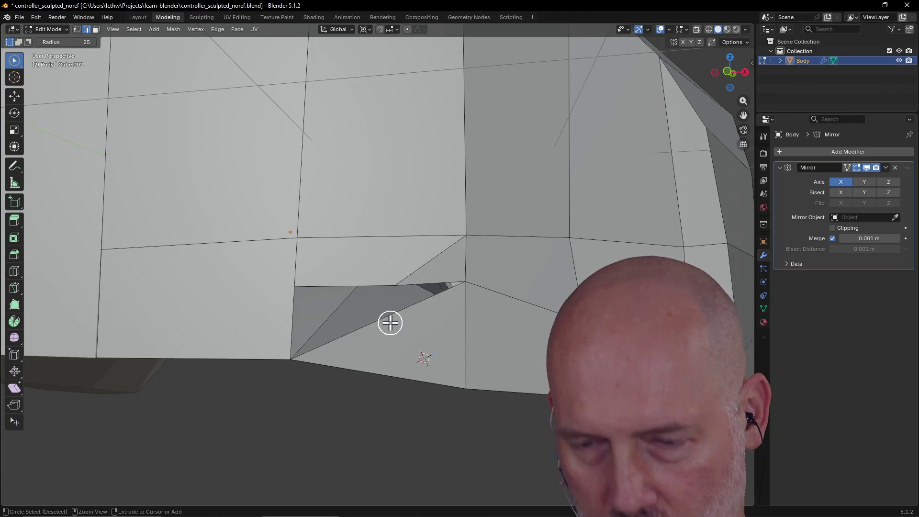
{"action": "key", "text": "ctrl+z"}
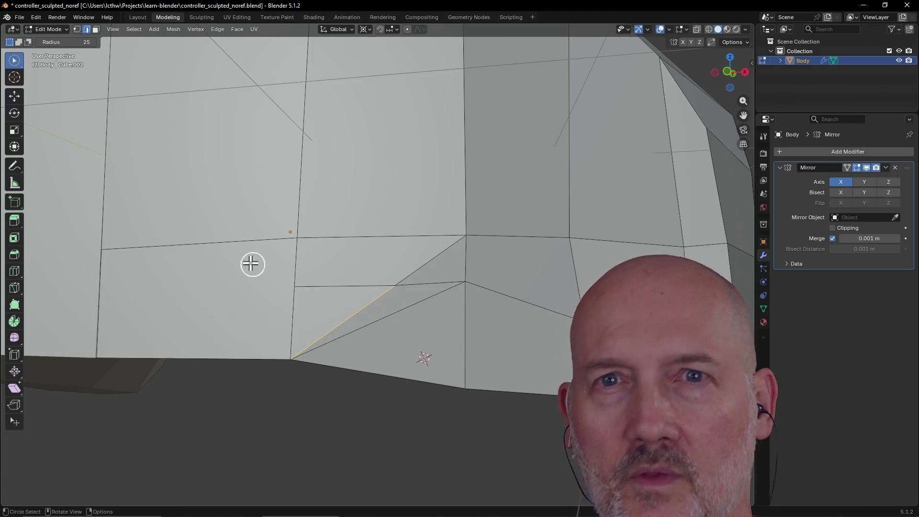
{"action": "left_click", "coordinate": [96, 29]}
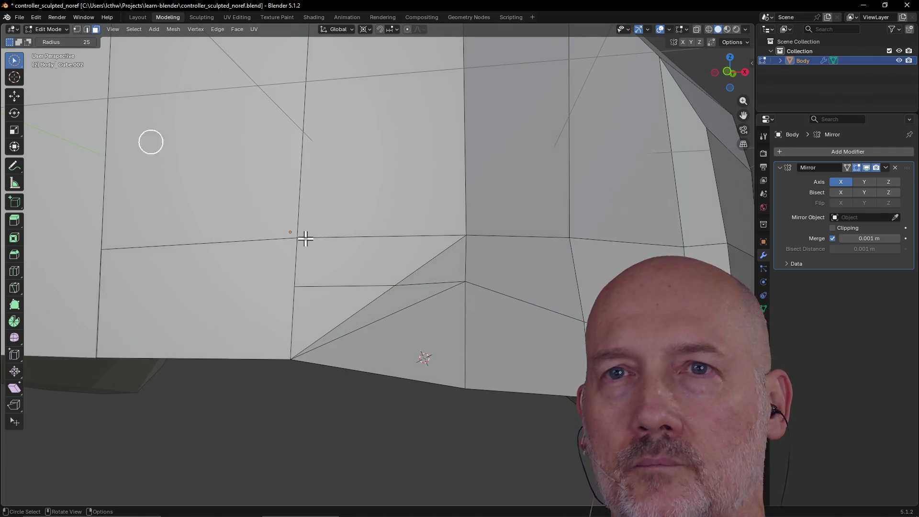
Step: Merge the selected faces between the cut and the bottom edge at their center
{"action": "mouse_move", "coordinate": [366, 325]}
{"action": "left_mouse_down"}
{"action": "mouse_move", "coordinate": [353, 310]}
{"action": "mouse_move", "coordinate": [398, 339]}
{"action": "left_mouse_up"}
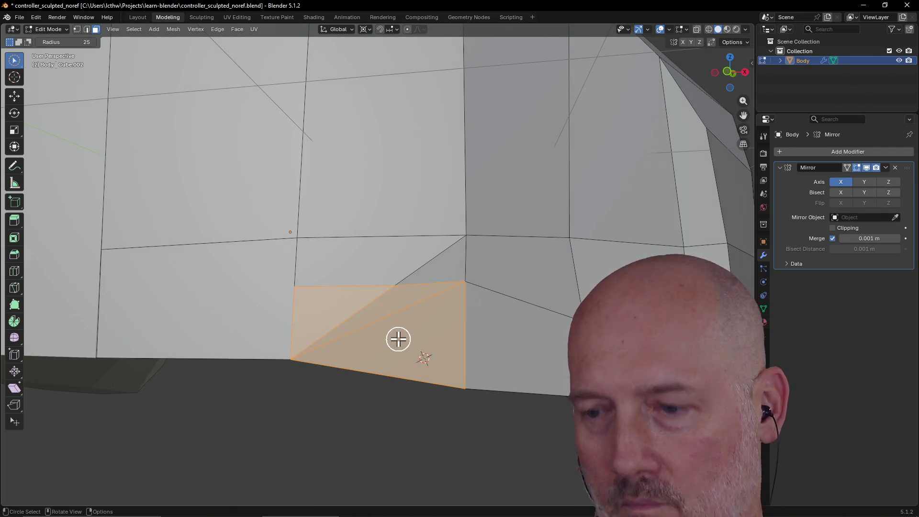
{"action": "key", "text": "m"}
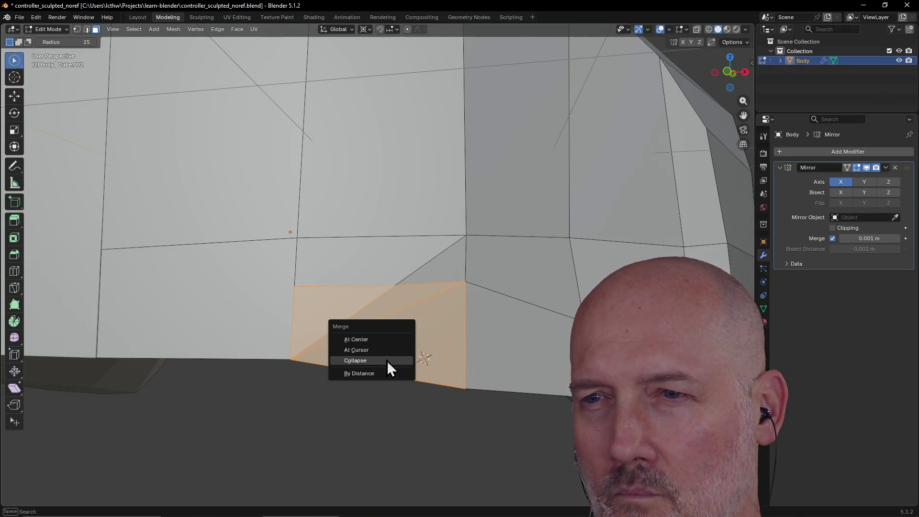
{"action": "left_click", "coordinate": [385, 338]}
{"action": "mouse_move", "coordinate": [385, 338]}
{"action": "middle_mouse_down"}
{"action": "mouse_move", "coordinate": [363, 306]}
{"action": "mouse_move", "coordinate": [384, 335]}
{"action": "middle_mouse_up"}
Step: Collapse the upper-left triangle into one vertex, then undo the collapse
{"action": "left_click", "coordinate": [384, 334]}
{"action": "scroll", "coordinate": [360, 300], "scroll_direction": "up", "scroll_amount": 3}
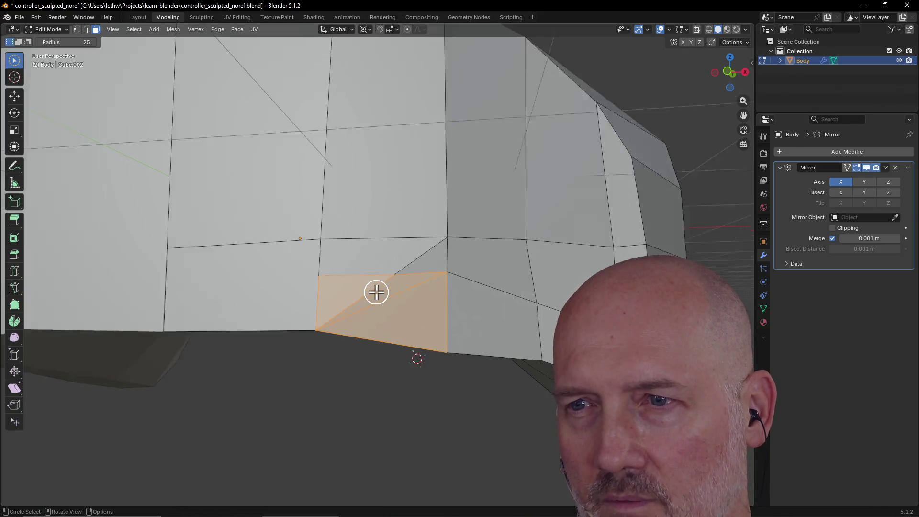
{"action": "left_click", "coordinate": [369, 295]}
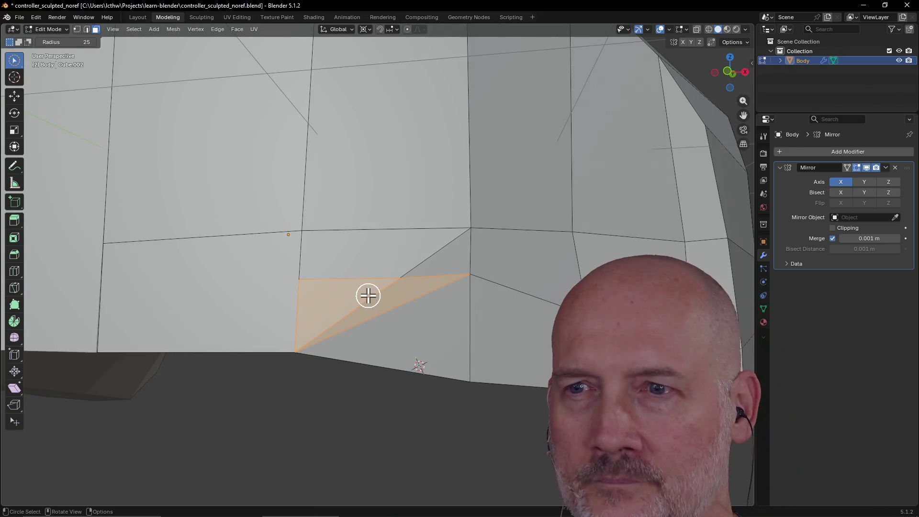
{"action": "key", "text": "m"}
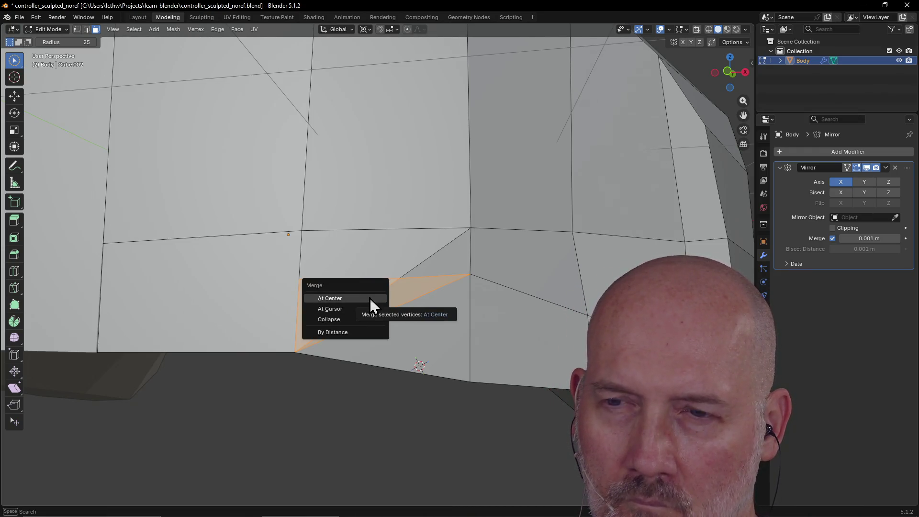
{"action": "left_click", "coordinate": [368, 319]}
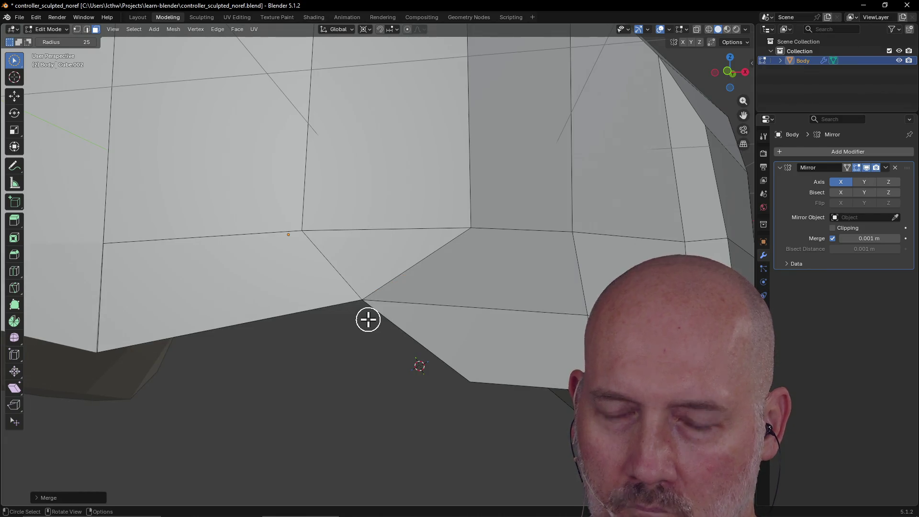
{"action": "key", "text": "ctrl+z"}
Step: Select the lower face, the upper-left triangle and the quad directly above
{"action": "left_click", "coordinate": [379, 319]}
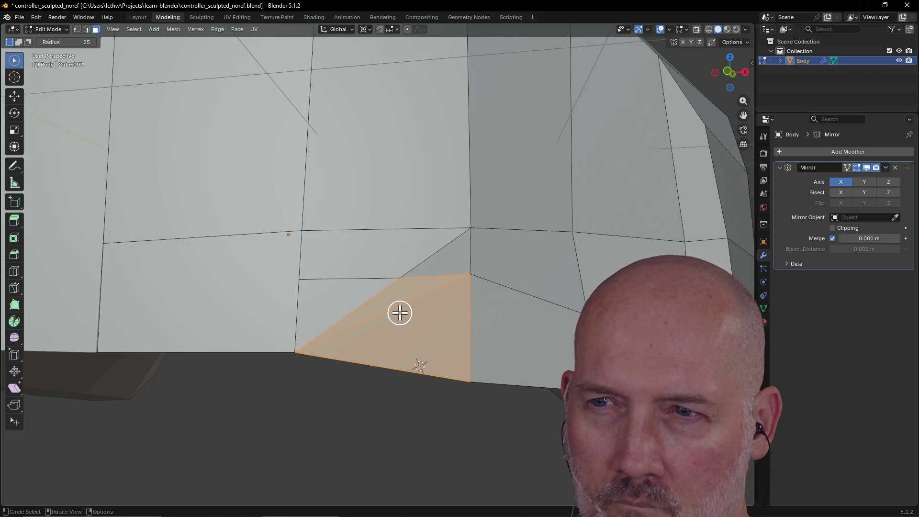
{"action": "left_click_drag", "start_coordinate": [333, 303], "coordinate": [375, 328]}
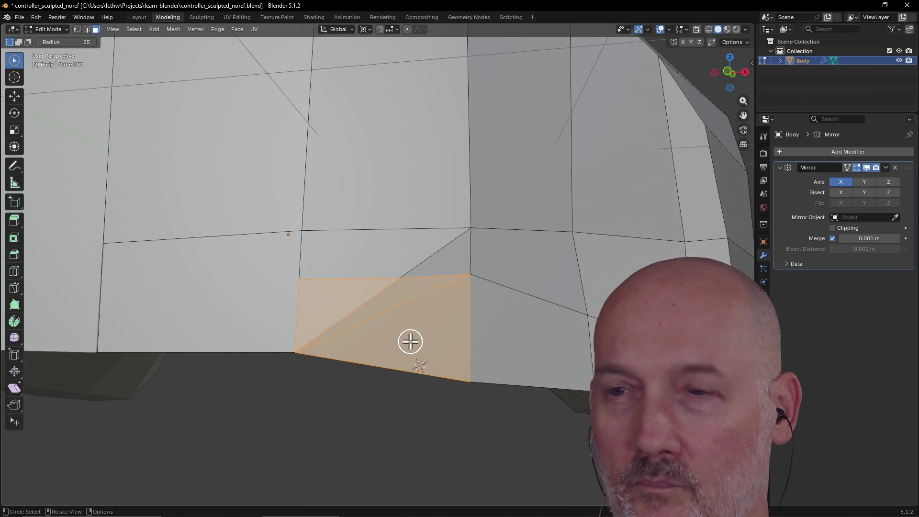
{"action": "left_click", "coordinate": [378, 248]}
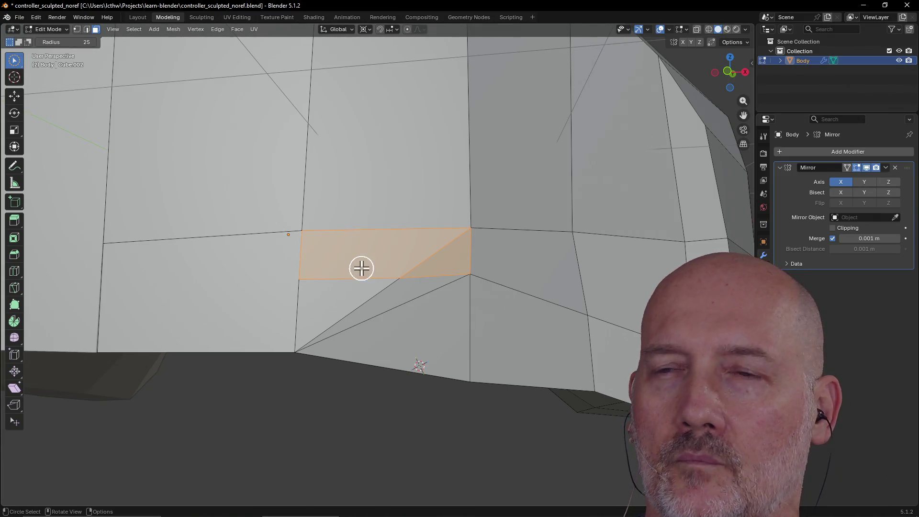
{"action": "left_click", "coordinate": [87, 29]}
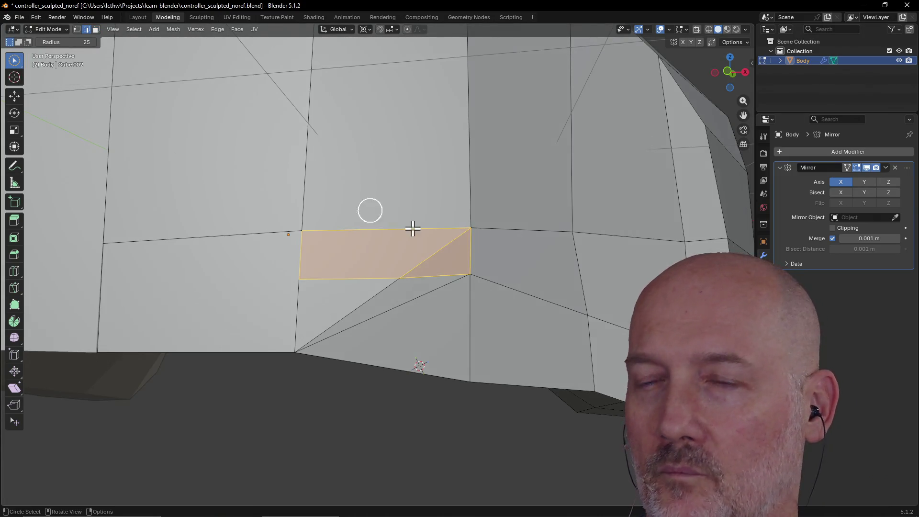
Step: Delete the diagonal edge splitting the patch and select the long diagonal below
{"action": "left_click", "coordinate": [434, 255]}
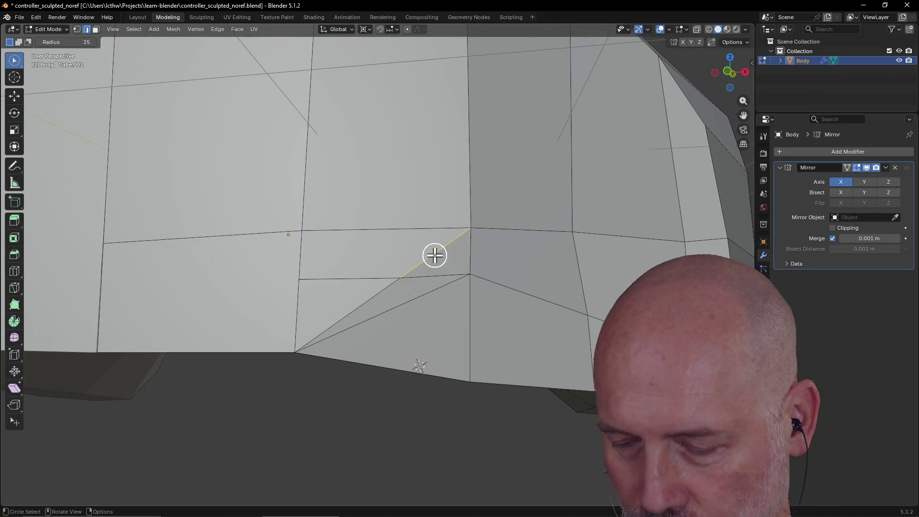
{"action": "key", "text": "x"}
{"action": "left_click", "coordinate": [436, 257]}
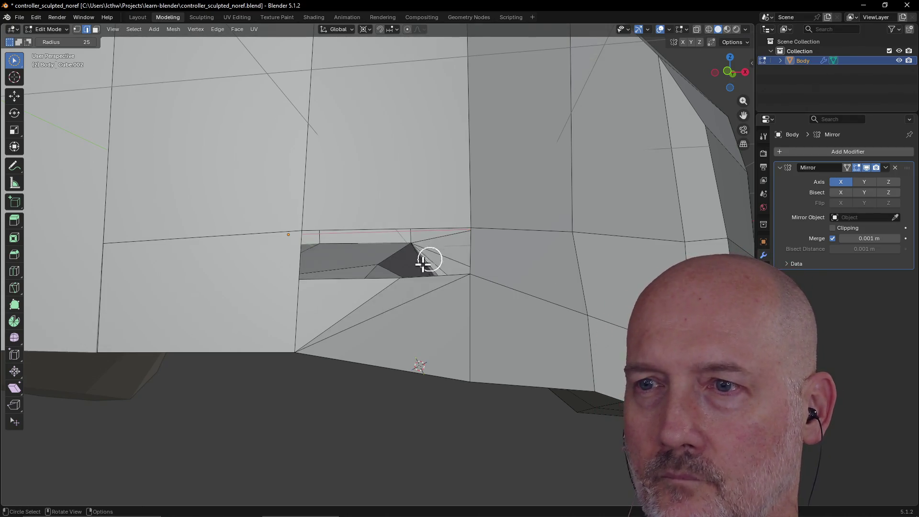
{"action": "left_click", "coordinate": [367, 303]}
{"action": "key", "text": "x"}
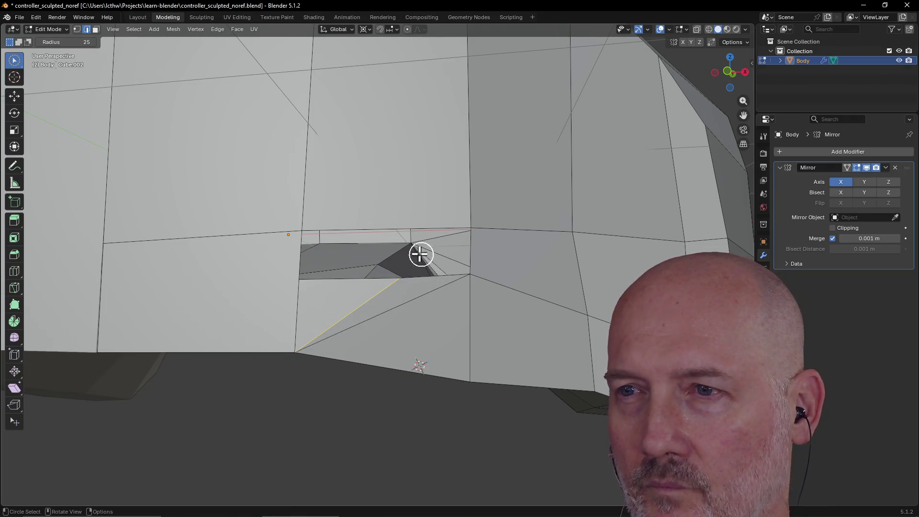
{"action": "scroll", "coordinate": [450, 261], "scroll_direction": "up", "scroll_amount": 2}
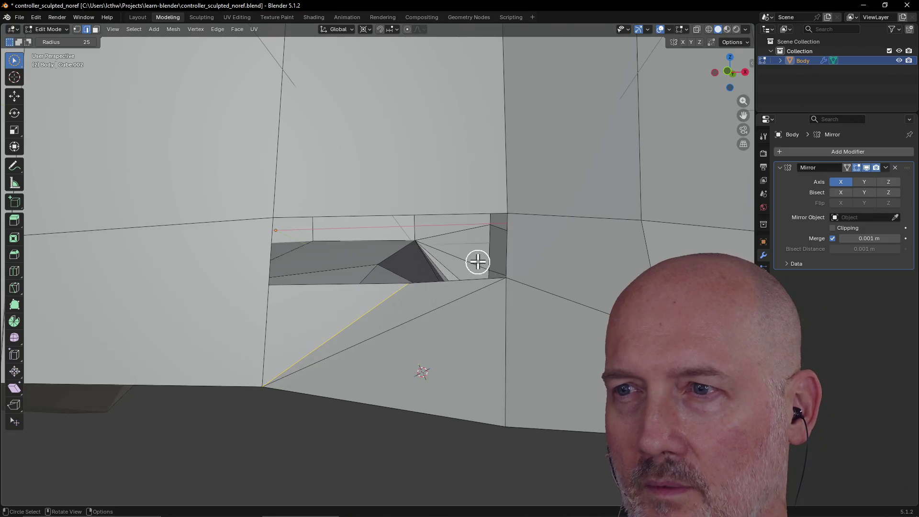
Step: Select the hole's four corner vertices and fill it with a new face
{"action": "left_click", "coordinate": [511, 212]}
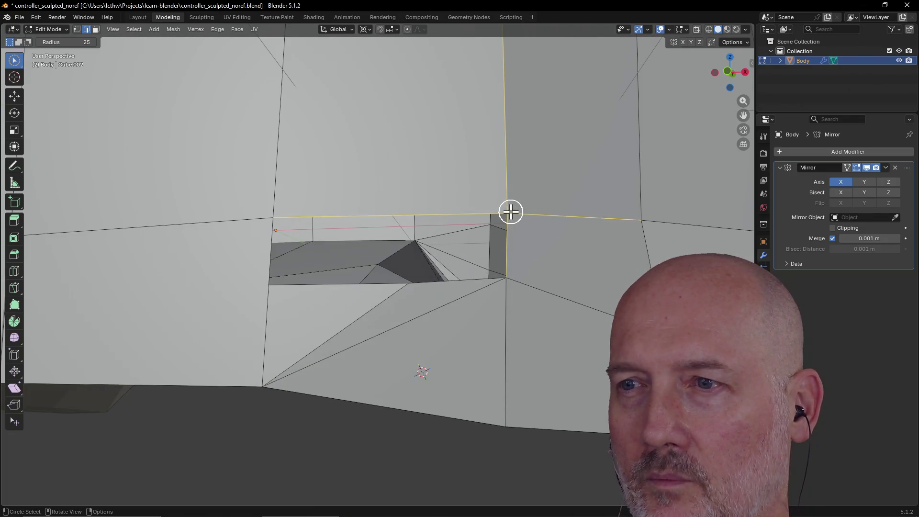
{"action": "left_click", "coordinate": [76, 29]}
{"action": "left_click", "coordinate": [511, 274]}
{"action": "left_click", "coordinate": [512, 208], "text": "shift"}
{"action": "left_click", "coordinate": [271, 215], "text": "shift"}
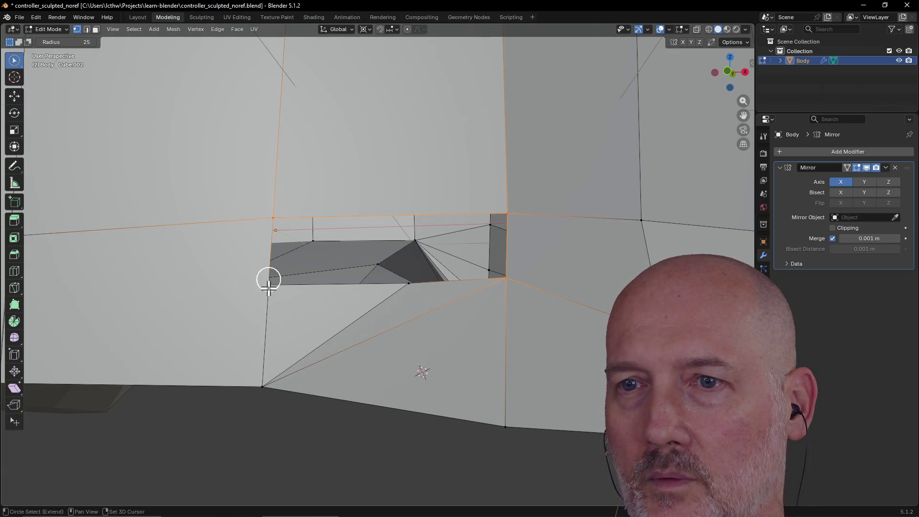
{"action": "mouse_move", "coordinate": [267, 318]}
{"action": "middle_mouse_down"}
{"action": "mouse_move", "coordinate": [311, 333]}
{"action": "mouse_move", "coordinate": [266, 322]}
{"action": "middle_mouse_up"}
{"action": "left_click", "coordinate": [394, 330], "text": "shift"}
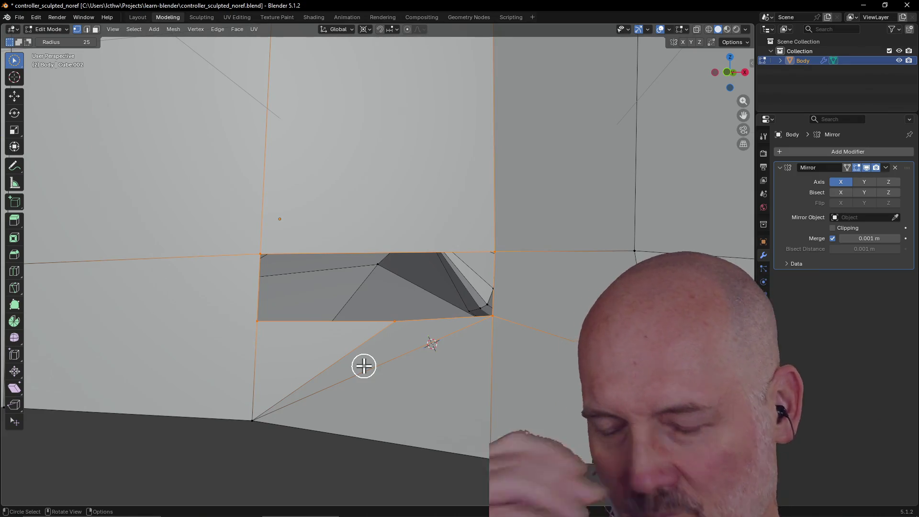
{"action": "key", "text": "f"}
Step: Clear the selection and pick a vertex at the lower corner near the triangle fan
{"action": "left_click", "coordinate": [381, 304]}
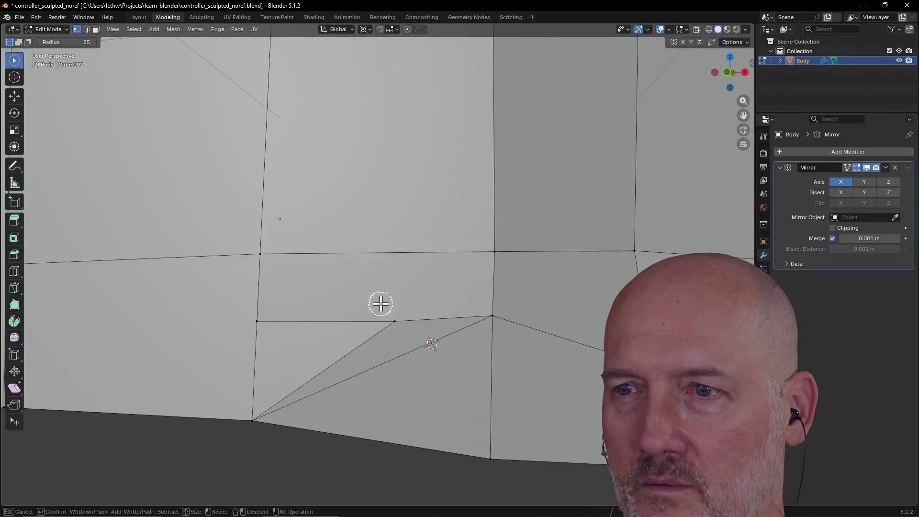
{"action": "mouse_move", "coordinate": [364, 293]}
{"action": "middle_mouse_down"}
{"action": "mouse_move", "coordinate": [367, 269]}
{"action": "mouse_move", "coordinate": [390, 273]}
{"action": "middle_mouse_up"}
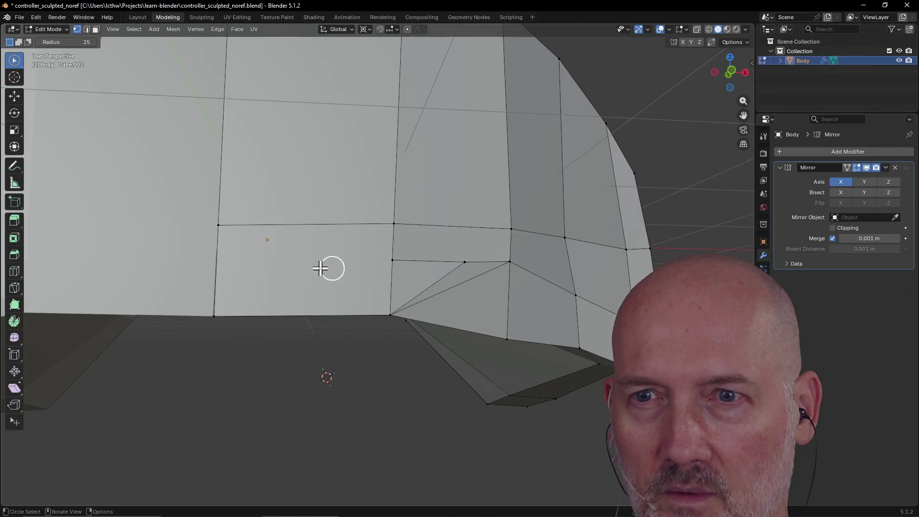
{"action": "left_click", "coordinate": [394, 260]}
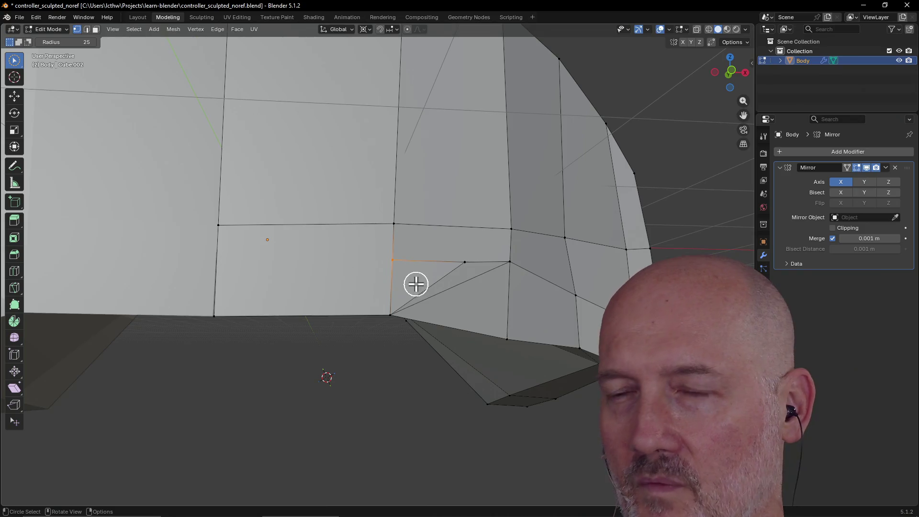
{"action": "mouse_move", "coordinate": [437, 281]}
{"action": "middle_mouse_down"}
{"action": "mouse_move", "coordinate": [390, 267]}
{"action": "mouse_move", "coordinate": [420, 287]}
{"action": "mouse_move", "coordinate": [417, 300]}
{"action": "mouse_move", "coordinate": [412, 290]}
{"action": "middle_mouse_up"}
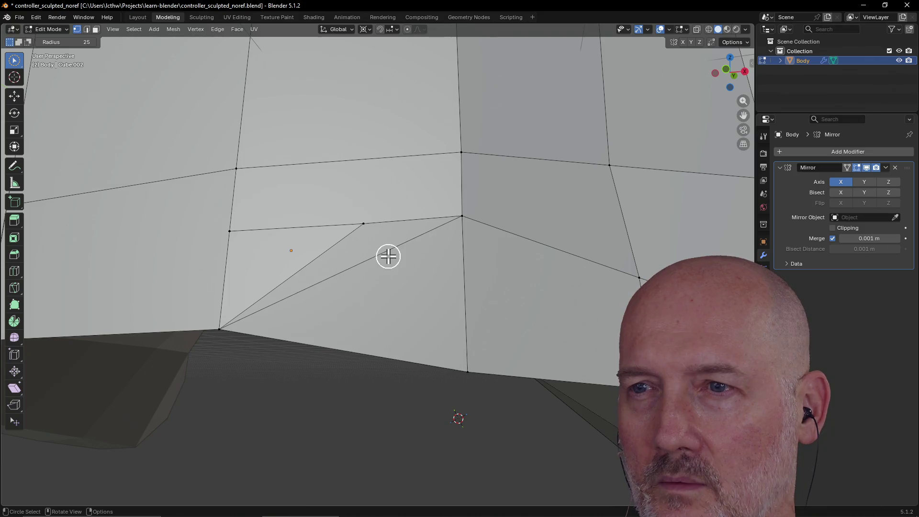
Step: Delete the fan of diagonal edges at the lower front corner
{"action": "left_click", "coordinate": [87, 29]}
{"action": "left_click", "coordinate": [361, 268]}
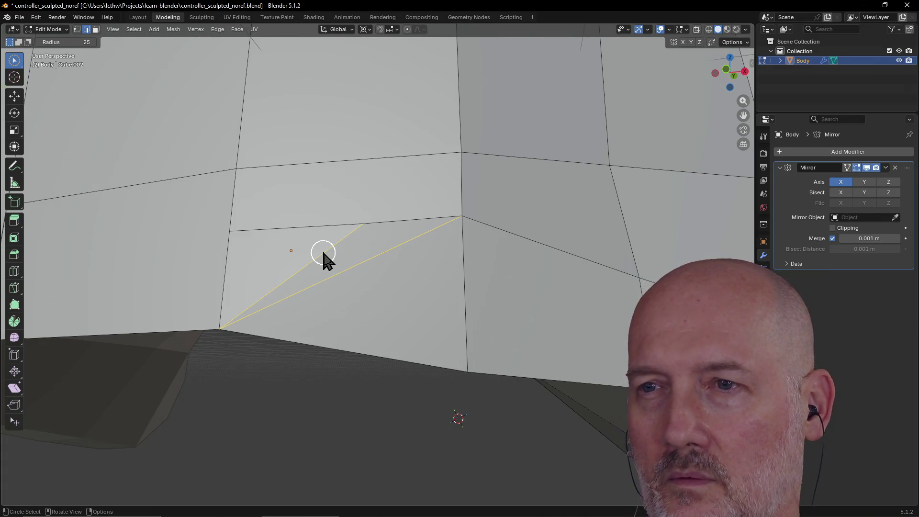
{"action": "right_click", "coordinate": [323, 254]}
{"action": "left_click", "coordinate": [324, 254]}
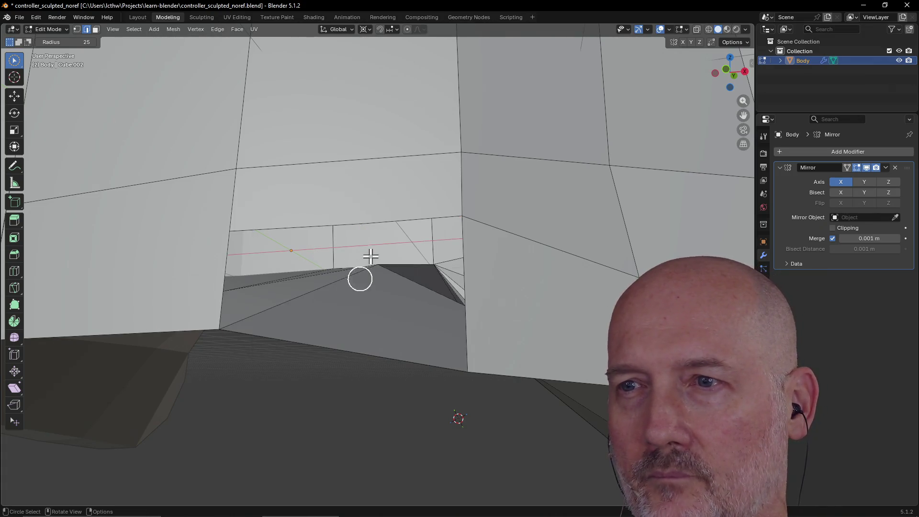
Step: Select the gap's border edge and vertices, fill it with a face, then deselect all
{"action": "middle_click_drag", "start_coordinate": [371, 257], "coordinate": [390, 253]}
{"action": "left_click_drag", "start_coordinate": [397, 264], "coordinate": [369, 279]}
{"action": "middle_click_drag", "start_coordinate": [369, 278], "coordinate": [367, 257]}
{"action": "mouse_move", "coordinate": [389, 153]}
{"action": "middle_mouse_down"}
{"action": "mouse_move", "coordinate": [383, 125]}
{"action": "mouse_move", "coordinate": [390, 188]}
{"action": "mouse_move", "coordinate": [423, 252]}
{"action": "middle_mouse_up"}
{"action": "scroll", "coordinate": [423, 252], "scroll_direction": "up", "scroll_amount": 2}
{"action": "left_click", "coordinate": [504, 295]}
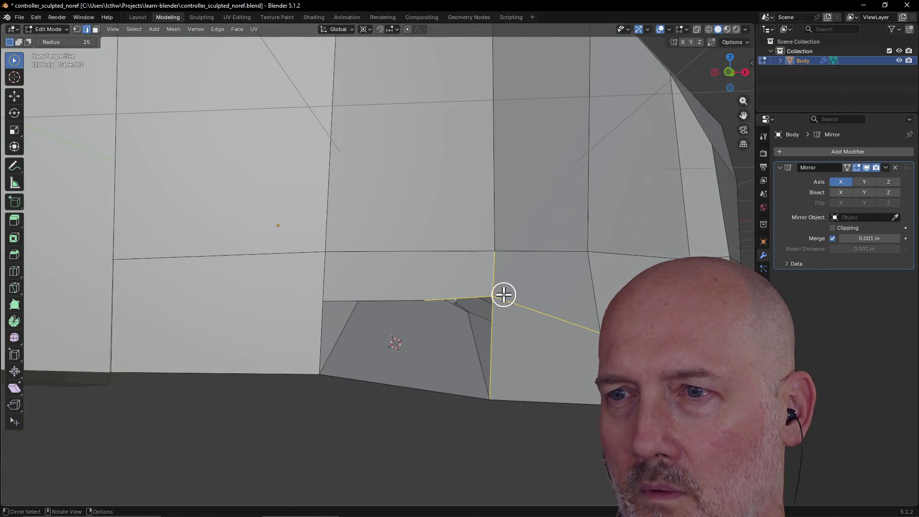
{"action": "left_click", "coordinate": [77, 29]}
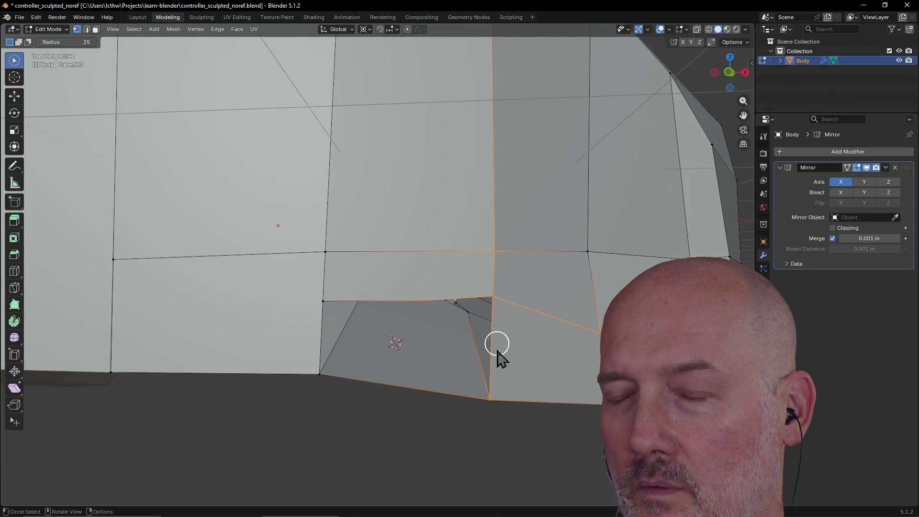
{"action": "mouse_move", "coordinate": [374, 367]}
{"action": "left_mouse_down"}
{"action": "mouse_move", "coordinate": [318, 375]}
{"action": "mouse_move", "coordinate": [331, 309]}
{"action": "left_mouse_up"}
{"action": "mouse_move", "coordinate": [387, 385]}
{"action": "middle_mouse_down"}
{"action": "mouse_move", "coordinate": [366, 314]}
{"action": "mouse_move", "coordinate": [345, 338]}
{"action": "mouse_move", "coordinate": [361, 322]}
{"action": "mouse_move", "coordinate": [372, 273]}
{"action": "mouse_move", "coordinate": [372, 335]}
{"action": "mouse_move", "coordinate": [437, 298]}
{"action": "middle_mouse_up"}
{"action": "key", "text": "f"}
{"action": "key", "text": "alt+a"}
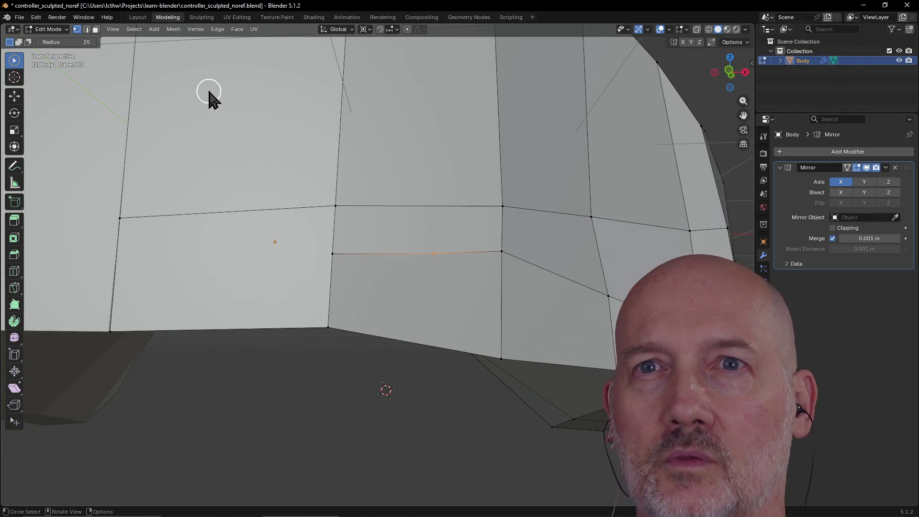
Step: Delete the middle vertex, then undo the deletion
{"action": "key", "text": "x"}
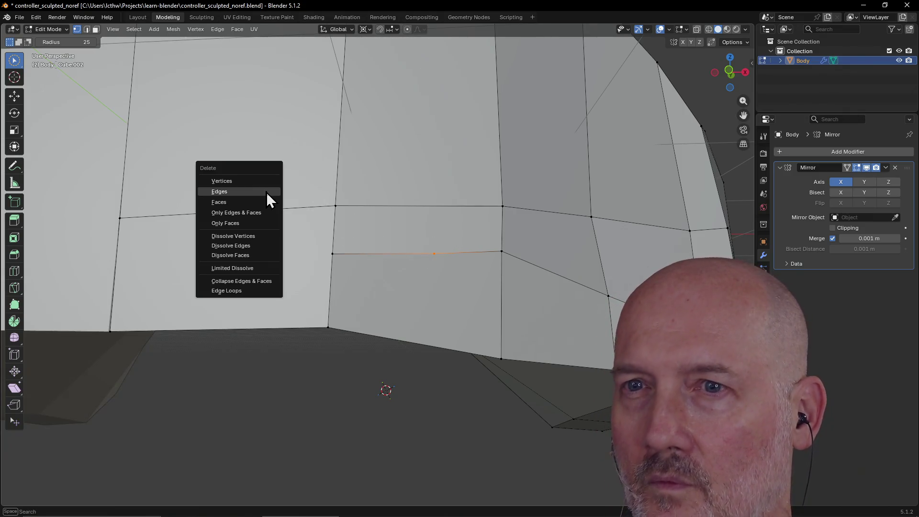
{"action": "left_click", "coordinate": [260, 181]}
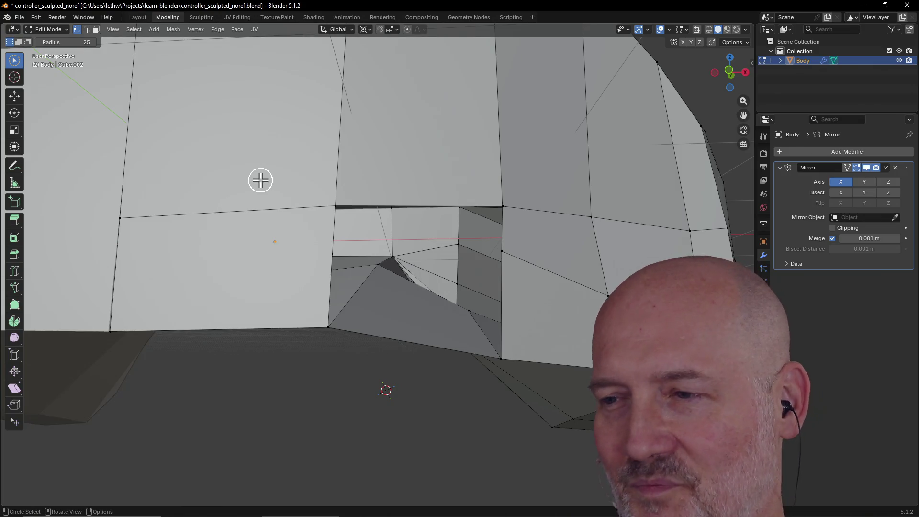
{"action": "key", "text": "ctrl+z"}
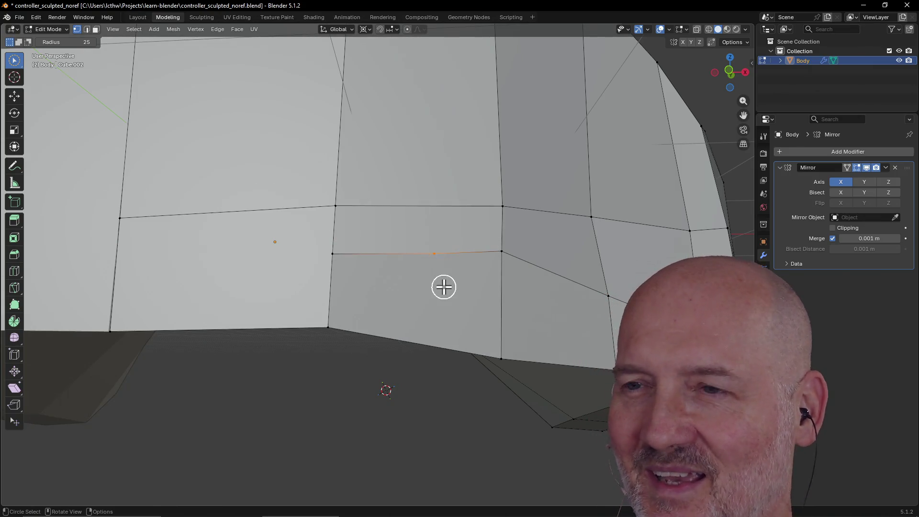
{"action": "scroll", "coordinate": [445, 282], "scroll_direction": "up", "scroll_amount": 2}
{"action": "scroll", "coordinate": [446, 275], "scroll_direction": "down", "scroll_amount": 2}
{"action": "scroll", "coordinate": [446, 277], "scroll_direction": "down", "scroll_amount": 2}
Step: Select the middle horizontal edge's left vertex and grab-move it into place
{"action": "middle_click_drag", "start_coordinate": [445, 273], "coordinate": [431, 275]}
{"action": "left_click_drag", "start_coordinate": [431, 275], "coordinate": [412, 252]}
{"action": "left_click", "coordinate": [305, 257], "text": "shift"}
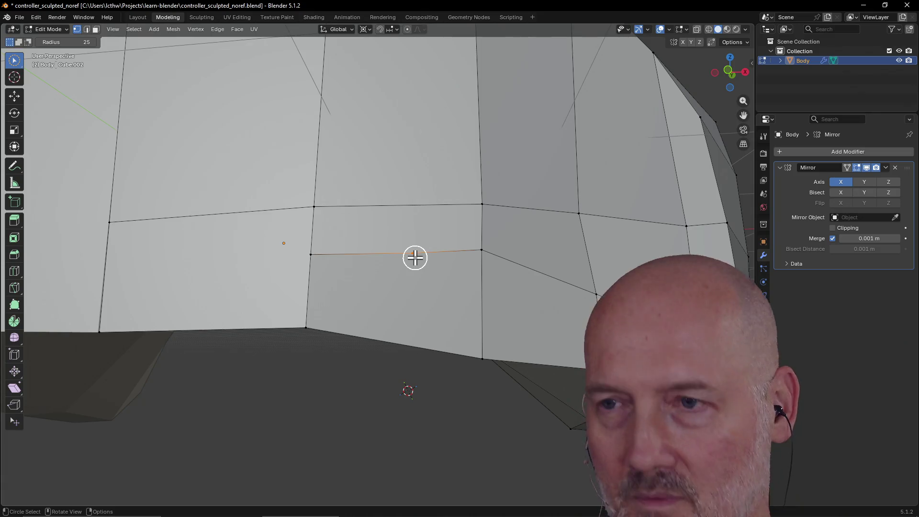
{"action": "key", "text": "g"}
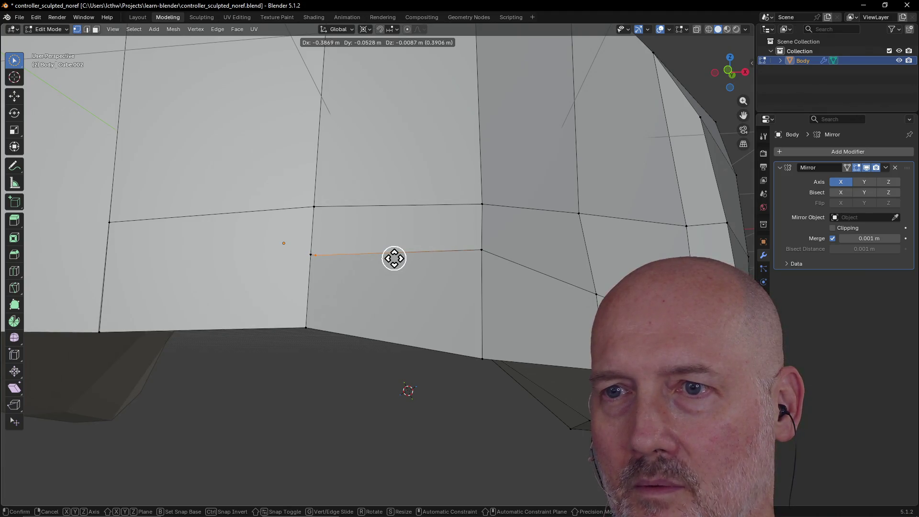
{"action": "left_click", "coordinate": [393, 258]}
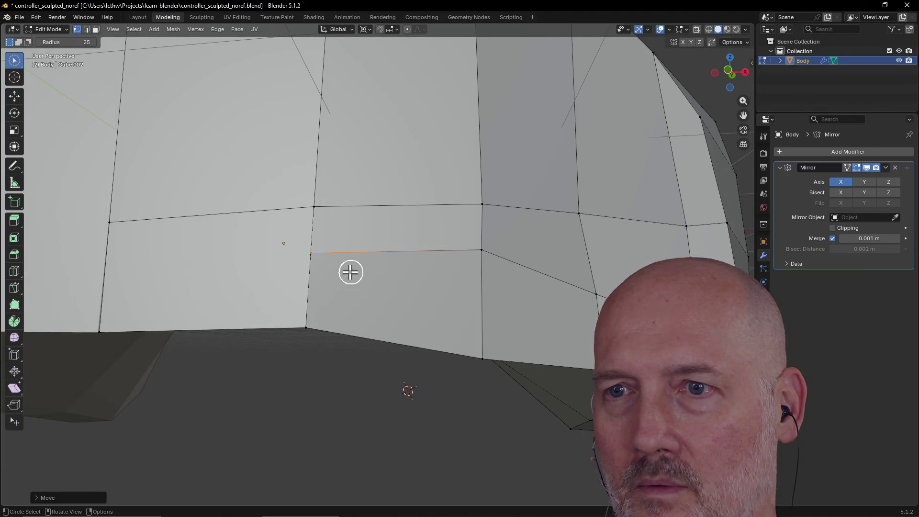
Step: Zoom and orbit around the lower faces to inspect the moved edge
{"action": "scroll", "coordinate": [351, 271], "scroll_direction": "up", "scroll_amount": 5}
{"action": "middle_click_drag", "start_coordinate": [274, 265], "coordinate": [300, 274]}
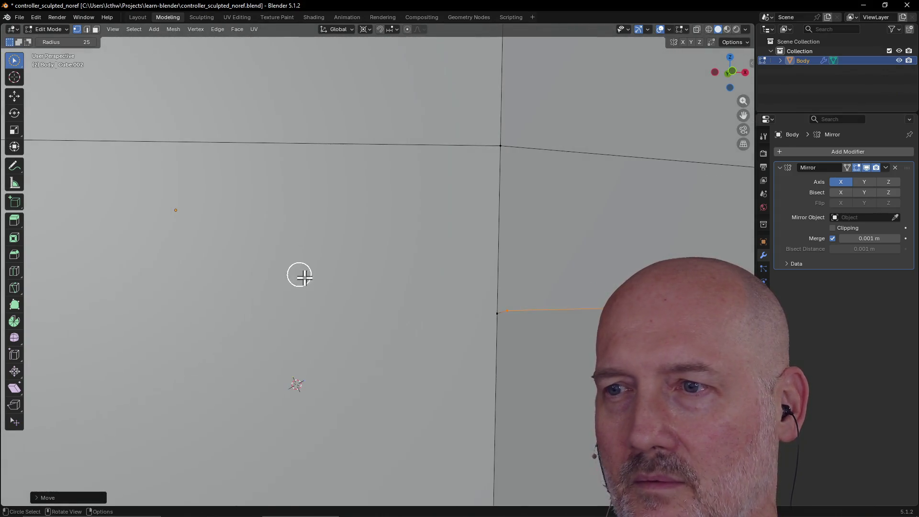
{"action": "scroll", "coordinate": [300, 275], "scroll_direction": "down", "scroll_amount": 5}
{"action": "middle_click_drag", "start_coordinate": [400, 324], "coordinate": [467, 321]}
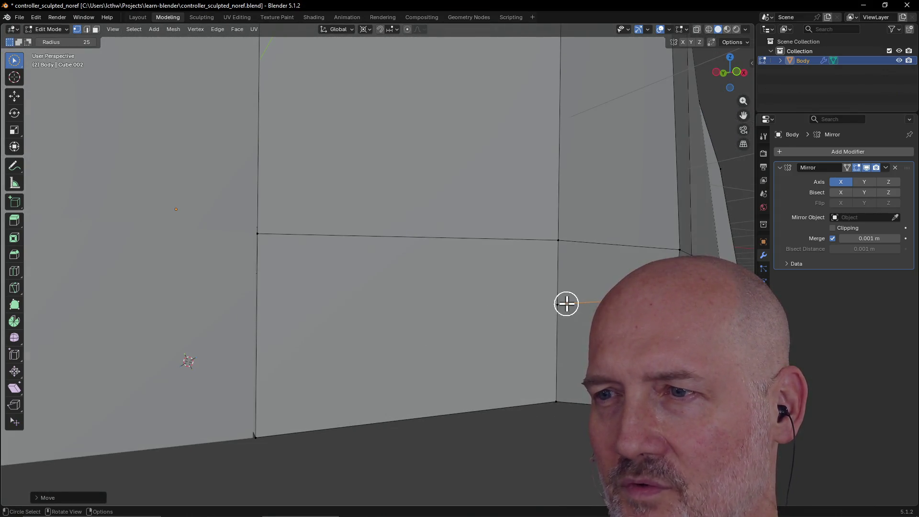
{"action": "scroll", "coordinate": [575, 307], "scroll_direction": "up", "scroll_amount": 2}
{"action": "middle_click_drag", "start_coordinate": [572, 307], "coordinate": [546, 306]}
Step: Frame the selected vertices and merge them at their center
{"action": "key", "text": "grave"}
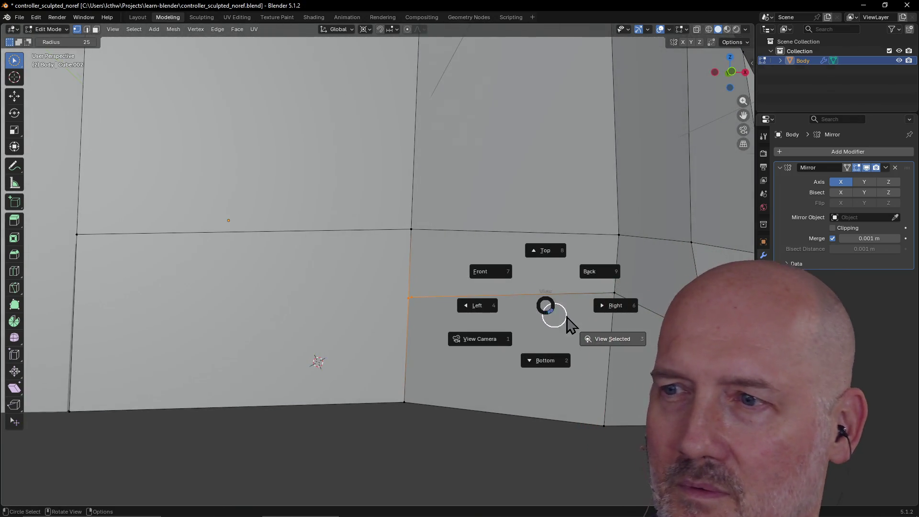
{"action": "key", "text": "Escape"}
{"action": "key", "text": "KP_Decimal"}
{"action": "scroll", "coordinate": [466, 302], "scroll_direction": "down", "scroll_amount": 4}
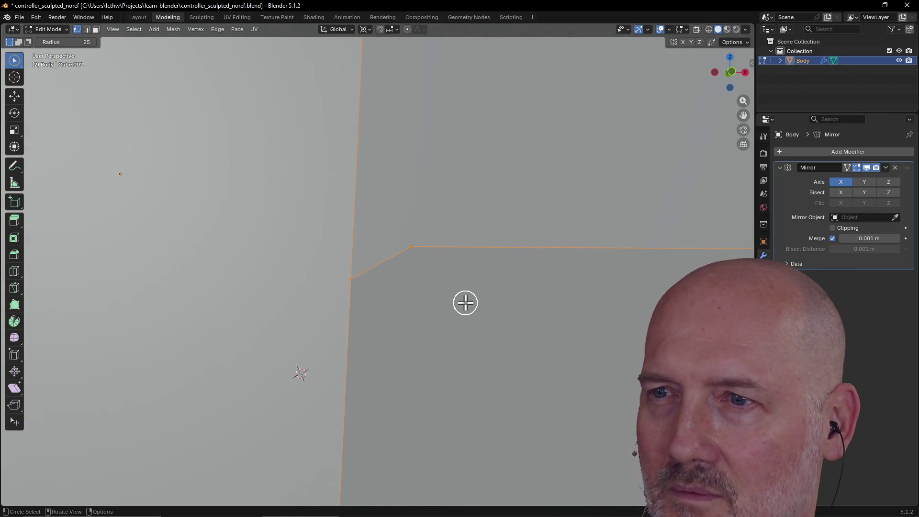
{"action": "scroll", "coordinate": [467, 304], "scroll_direction": "down", "scroll_amount": 2}
{"action": "mouse_move", "coordinate": [469, 304]}
{"action": "middle_mouse_down"}
{"action": "mouse_move", "coordinate": [509, 306]}
{"action": "mouse_move", "coordinate": [512, 346]}
{"action": "mouse_move", "coordinate": [494, 369]}
{"action": "mouse_move", "coordinate": [484, 331]}
{"action": "mouse_move", "coordinate": [497, 308]}
{"action": "mouse_move", "coordinate": [481, 255]}
{"action": "mouse_move", "coordinate": [499, 322]}
{"action": "mouse_move", "coordinate": [474, 335]}
{"action": "mouse_move", "coordinate": [456, 325]}
{"action": "middle_mouse_up"}
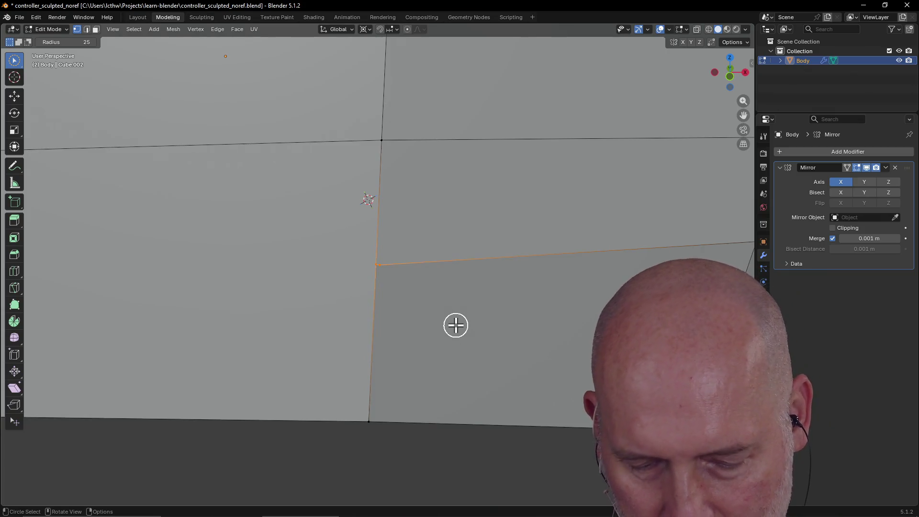
{"action": "key", "text": "m"}
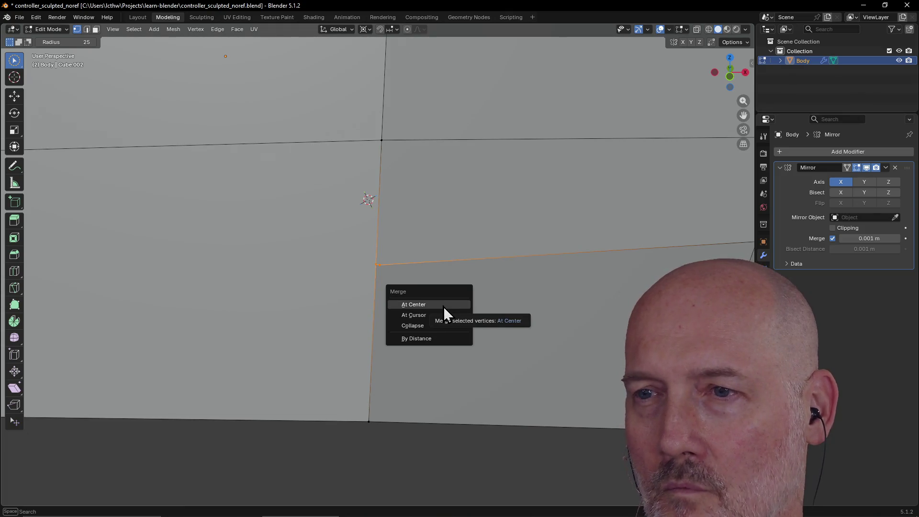
{"action": "left_click", "coordinate": [443, 306]}
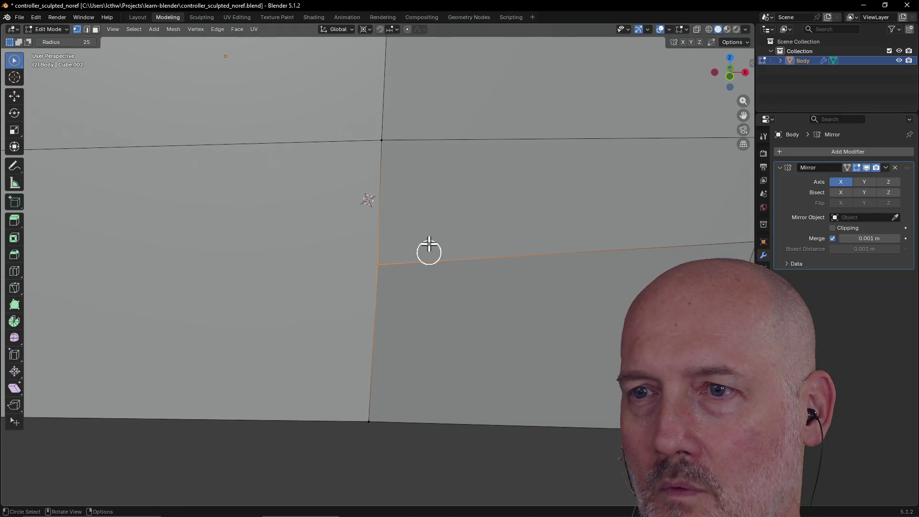
Step: Orbit and zoom around the body to check the merged corner
{"action": "scroll", "coordinate": [435, 246], "scroll_direction": "down", "scroll_amount": 3}
{"action": "mouse_move", "coordinate": [435, 246]}
{"action": "middle_mouse_down"}
{"action": "mouse_move", "coordinate": [388, 221]}
{"action": "mouse_move", "coordinate": [462, 281]}
{"action": "mouse_move", "coordinate": [488, 285]}
{"action": "mouse_move", "coordinate": [464, 274]}
{"action": "middle_mouse_up"}
{"action": "scroll", "coordinate": [463, 283], "scroll_direction": "up", "scroll_amount": 2}
{"action": "scroll", "coordinate": [463, 282], "scroll_direction": "down", "scroll_amount": 1}
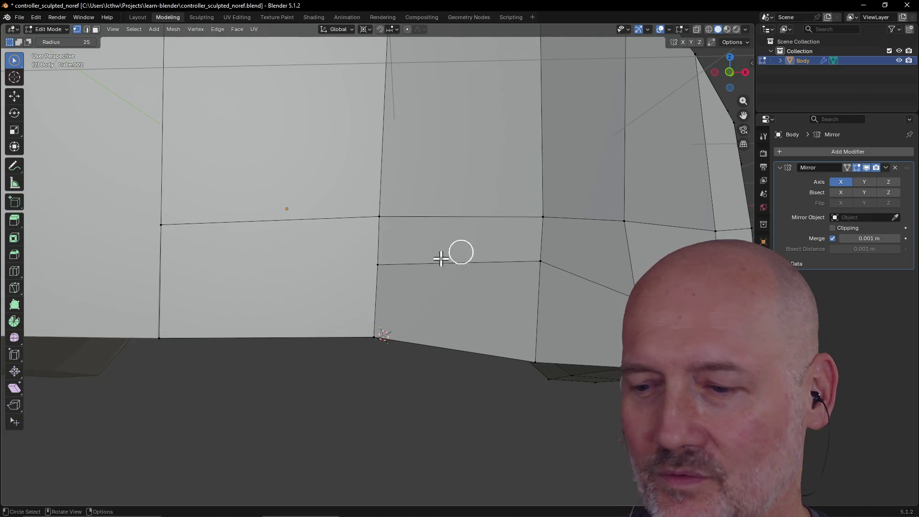
{"action": "scroll", "coordinate": [436, 259], "scroll_direction": "down", "scroll_amount": 2}
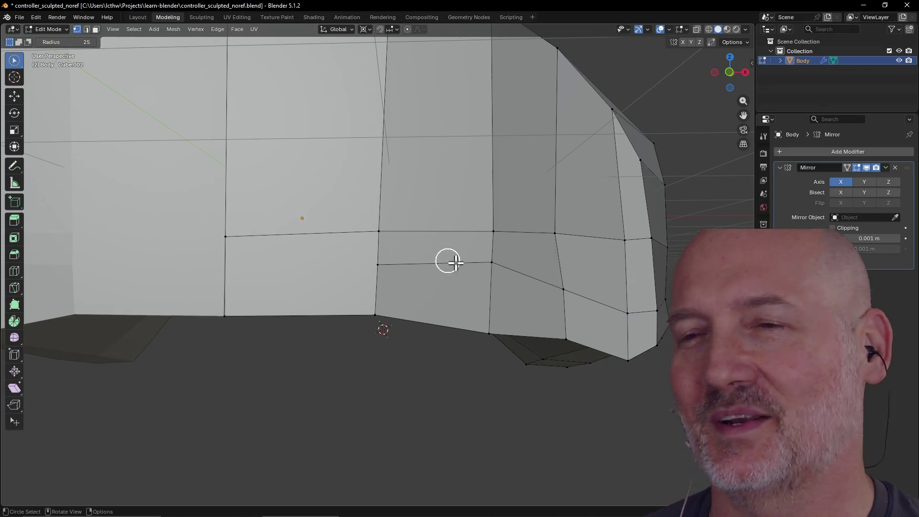
{"action": "scroll", "coordinate": [449, 271], "scroll_direction": "up", "scroll_amount": 2}
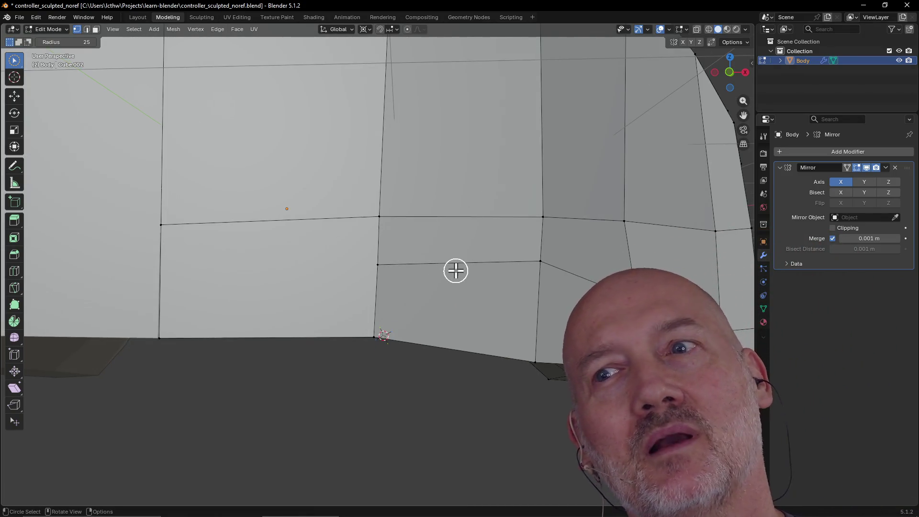
{"action": "scroll", "coordinate": [452, 263], "scroll_direction": "up", "scroll_amount": 2}
{"action": "mouse_move", "coordinate": [492, 261]}
{"action": "middle_mouse_down"}
{"action": "mouse_move", "coordinate": [510, 261]}
{"action": "mouse_move", "coordinate": [433, 271]}
{"action": "mouse_move", "coordinate": [447, 279]}
{"action": "mouse_move", "coordinate": [486, 259]}
{"action": "mouse_move", "coordinate": [486, 271]}
{"action": "mouse_move", "coordinate": [498, 254]}
{"action": "middle_mouse_up"}
{"action": "left_click", "coordinate": [12, 289]}
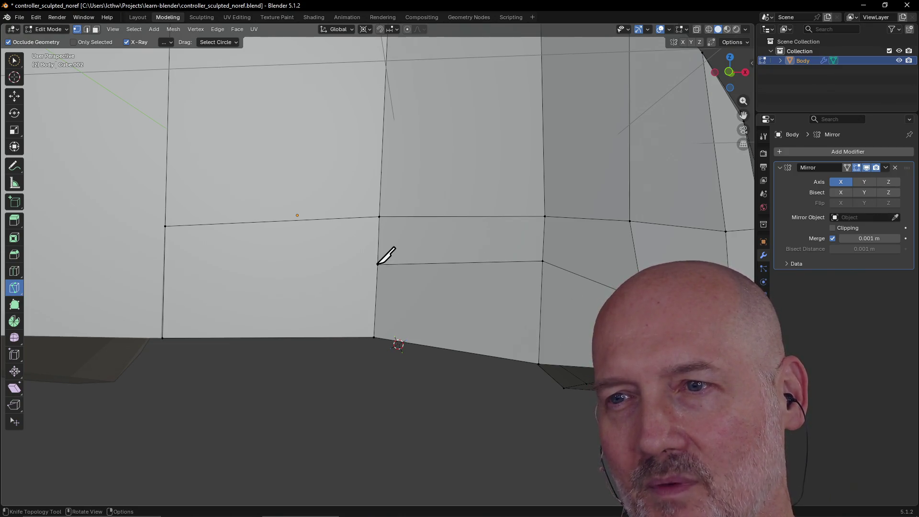
Step: Knife-cut from the corner vertex to the lower-left face's left edge, then return to Select
{"action": "left_click", "coordinate": [378, 265]}
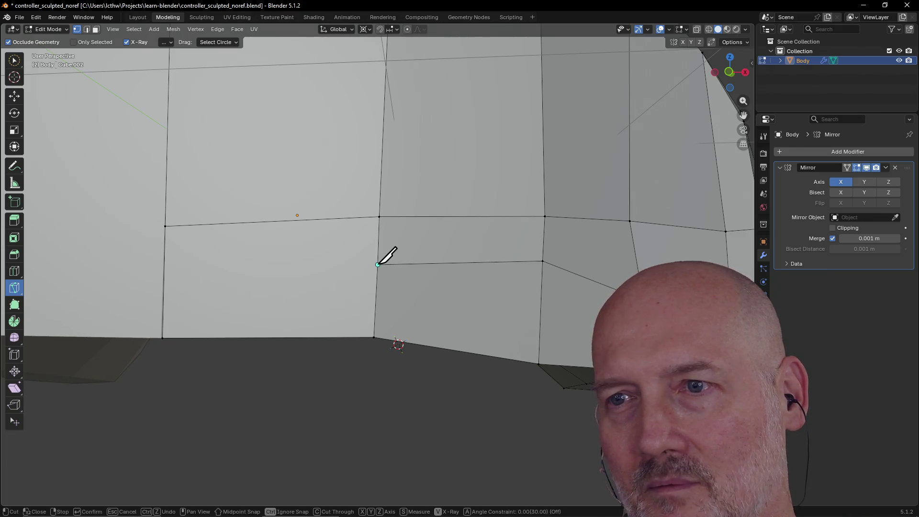
{"action": "left_click", "coordinate": [164, 273]}
{"action": "key", "text": "Return"}
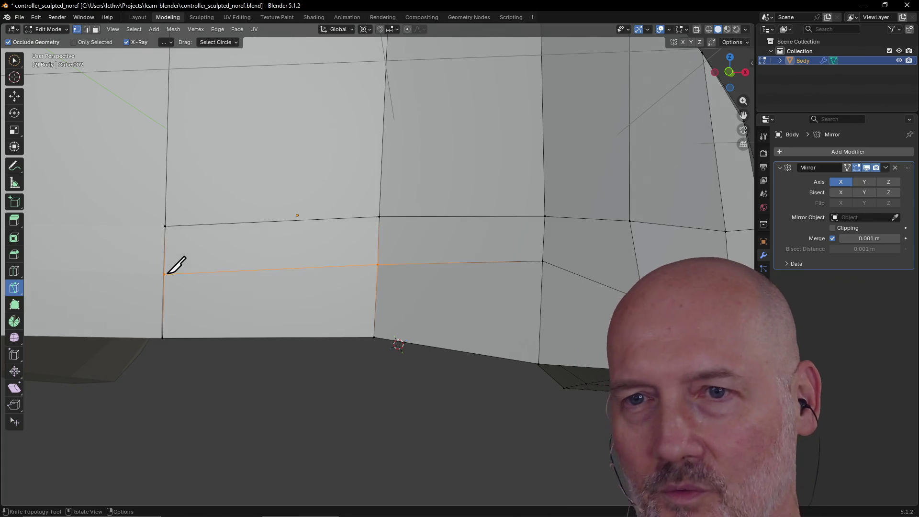
{"action": "left_click", "coordinate": [14, 60]}
{"action": "left_click", "coordinate": [318, 400]}
{"action": "scroll", "coordinate": [331, 344], "scroll_direction": "down", "scroll_amount": 2}
{"action": "mouse_move", "coordinate": [330, 344]}
{"action": "middle_mouse_down"}
{"action": "mouse_move", "coordinate": [376, 347]}
{"action": "mouse_move", "coordinate": [281, 375]}
{"action": "mouse_move", "coordinate": [354, 331]}
{"action": "mouse_move", "coordinate": [291, 353]}
{"action": "mouse_move", "coordinate": [419, 269]}
{"action": "mouse_move", "coordinate": [442, 312]}
{"action": "mouse_move", "coordinate": [476, 271]}
{"action": "mouse_move", "coordinate": [378, 285]}
{"action": "mouse_move", "coordinate": [443, 232]}
{"action": "mouse_move", "coordinate": [500, 236]}
{"action": "mouse_move", "coordinate": [447, 273]}
{"action": "mouse_move", "coordinate": [489, 246]}
{"action": "mouse_move", "coordinate": [458, 243]}
{"action": "mouse_move", "coordinate": [487, 256]}
{"action": "middle_mouse_up"}
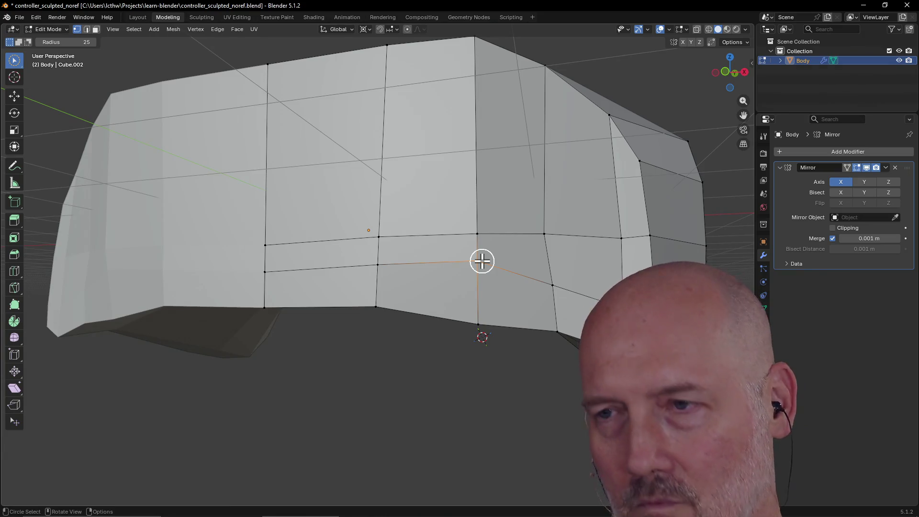
Step: Slide the lower-loop vertex down along its edge, then orbit to review the whole mesh
{"action": "key", "text": "g"}
{"action": "key", "text": "g"}
{"action": "left_click", "coordinate": [482, 271]}
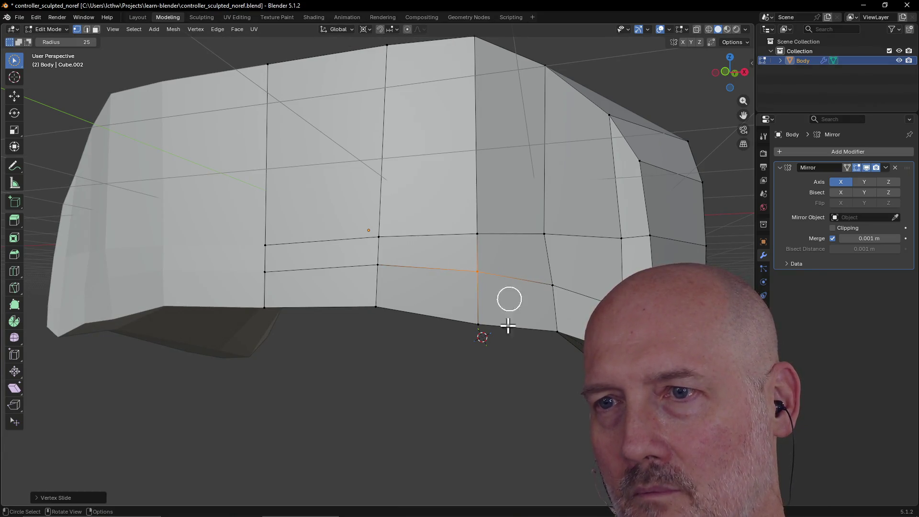
{"action": "scroll", "coordinate": [423, 273], "scroll_direction": "down", "scroll_amount": 4}
{"action": "mouse_move", "coordinate": [420, 287]}
{"action": "middle_mouse_down"}
{"action": "mouse_move", "coordinate": [351, 308]}
{"action": "mouse_move", "coordinate": [377, 305]}
{"action": "mouse_move", "coordinate": [451, 265]}
{"action": "mouse_move", "coordinate": [501, 263]}
{"action": "mouse_move", "coordinate": [483, 240]}
{"action": "mouse_move", "coordinate": [500, 244]}
{"action": "mouse_move", "coordinate": [400, 249]}
{"action": "mouse_move", "coordinate": [491, 252]}
{"action": "mouse_move", "coordinate": [480, 223]}
{"action": "middle_mouse_up"}
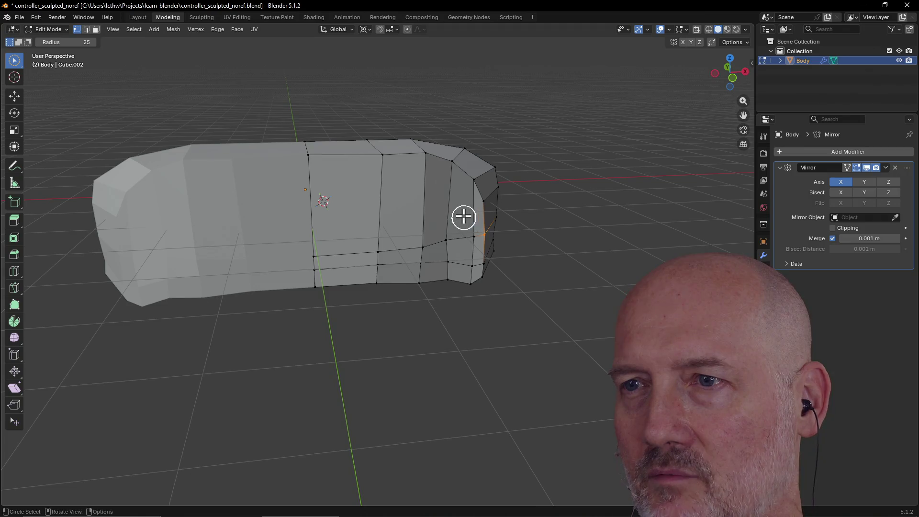
{"action": "mouse_move", "coordinate": [353, 205]}
{"action": "middle_mouse_down"}
{"action": "mouse_move", "coordinate": [328, 219]}
{"action": "mouse_move", "coordinate": [530, 221]}
{"action": "mouse_move", "coordinate": [495, 205]}
{"action": "middle_mouse_up"}
{"action": "mouse_move", "coordinate": [551, 279]}
{"action": "middle_mouse_down"}
{"action": "mouse_move", "coordinate": [494, 312]}
{"action": "mouse_move", "coordinate": [492, 195]}
{"action": "mouse_move", "coordinate": [467, 276]}
{"action": "middle_mouse_up"}
{"action": "mouse_move", "coordinate": [406, 318]}
{"action": "middle_mouse_down"}
{"action": "mouse_move", "coordinate": [444, 288]}
{"action": "mouse_move", "coordinate": [455, 334]}
{"action": "mouse_move", "coordinate": [488, 281]}
{"action": "mouse_move", "coordinate": [466, 319]}
{"action": "mouse_move", "coordinate": [443, 156]}
{"action": "mouse_move", "coordinate": [374, 139]}
{"action": "mouse_move", "coordinate": [285, 205]}
{"action": "mouse_move", "coordinate": [303, 203]}
{"action": "mouse_move", "coordinate": [201, 224]}
{"action": "mouse_move", "coordinate": [235, 244]}
{"action": "mouse_move", "coordinate": [238, 191]}
{"action": "mouse_move", "coordinate": [240, 213]}
{"action": "mouse_move", "coordinate": [230, 218]}
{"action": "middle_mouse_up"}
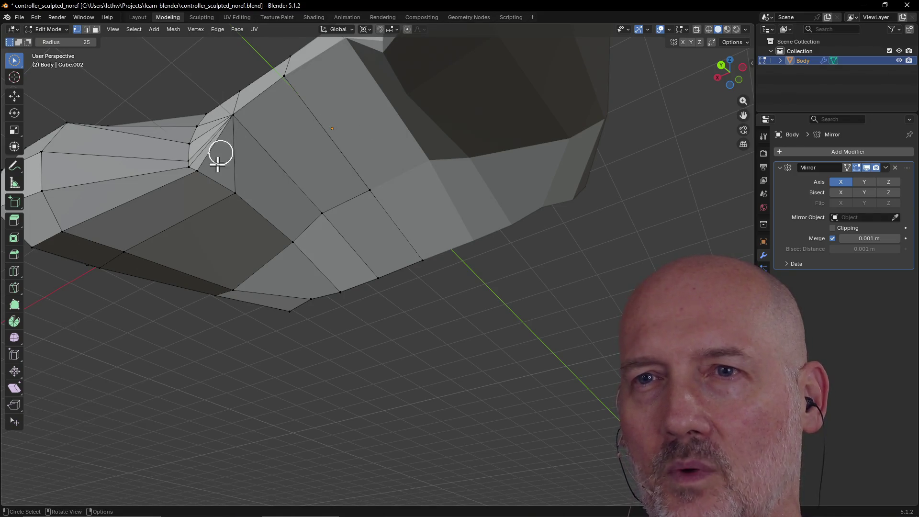
{"action": "scroll", "coordinate": [219, 170], "scroll_direction": "down", "scroll_amount": 5}
{"action": "mouse_move", "coordinate": [219, 171]}
{"action": "middle_mouse_down"}
{"action": "mouse_move", "coordinate": [228, 220]}
{"action": "mouse_move", "coordinate": [321, 301]}
{"action": "mouse_move", "coordinate": [312, 297]}
{"action": "middle_mouse_up"}
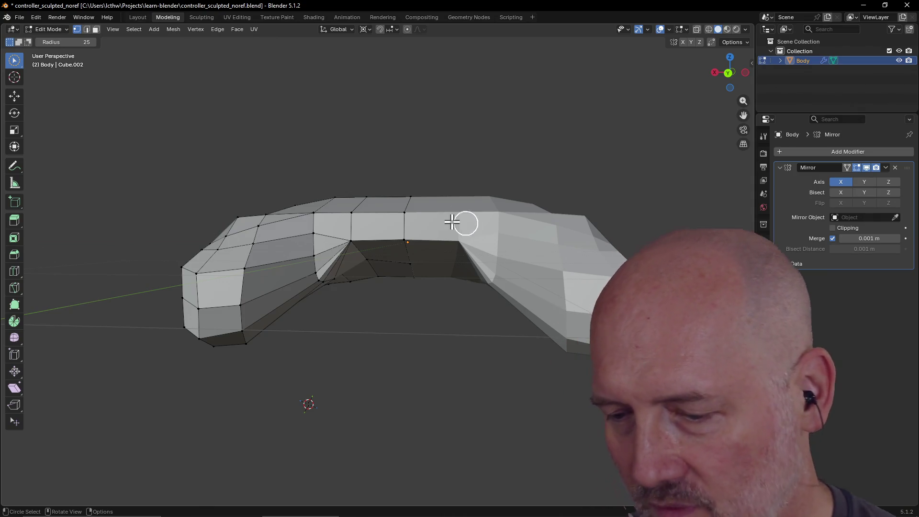
{"action": "mouse_move", "coordinate": [338, 276]}
{"action": "middle_mouse_down"}
{"action": "mouse_move", "coordinate": [371, 239]}
{"action": "mouse_move", "coordinate": [389, 193]}
{"action": "mouse_move", "coordinate": [381, 230]}
{"action": "mouse_move", "coordinate": [417, 194]}
{"action": "middle_mouse_up"}
{"action": "scroll", "coordinate": [357, 259], "scroll_direction": "up", "scroll_amount": 3}
{"action": "left_click", "coordinate": [367, 211]}
{"action": "mouse_move", "coordinate": [434, 219]}
{"action": "left_mouse_down"}
{"action": "mouse_move", "coordinate": [429, 179]}
{"action": "mouse_move", "coordinate": [345, 168]}
{"action": "left_mouse_up"}
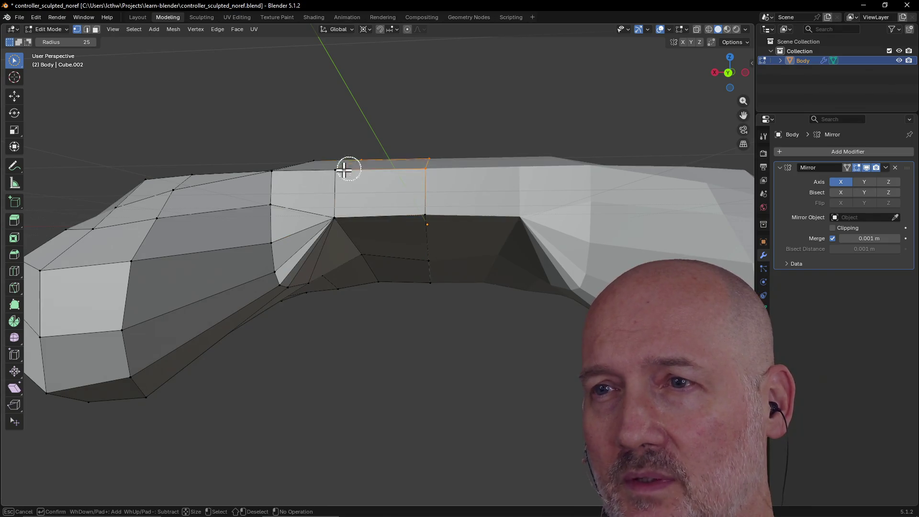
{"action": "mouse_move", "coordinate": [342, 221]}
{"action": "left_mouse_down"}
{"action": "mouse_move", "coordinate": [350, 228]}
{"action": "mouse_move", "coordinate": [335, 205]}
{"action": "mouse_move", "coordinate": [355, 201]}
{"action": "mouse_move", "coordinate": [366, 179]}
{"action": "mouse_move", "coordinate": [359, 199]}
{"action": "left_mouse_up"}
{"action": "mouse_move", "coordinate": [359, 199]}
{"action": "middle_mouse_down"}
{"action": "mouse_move", "coordinate": [338, 179]}
{"action": "mouse_move", "coordinate": [336, 196]}
{"action": "mouse_move", "coordinate": [332, 185]}
{"action": "mouse_move", "coordinate": [343, 133]}
{"action": "mouse_move", "coordinate": [322, 67]}
{"action": "mouse_move", "coordinate": [286, 131]}
{"action": "mouse_move", "coordinate": [309, 80]}
{"action": "middle_mouse_up"}
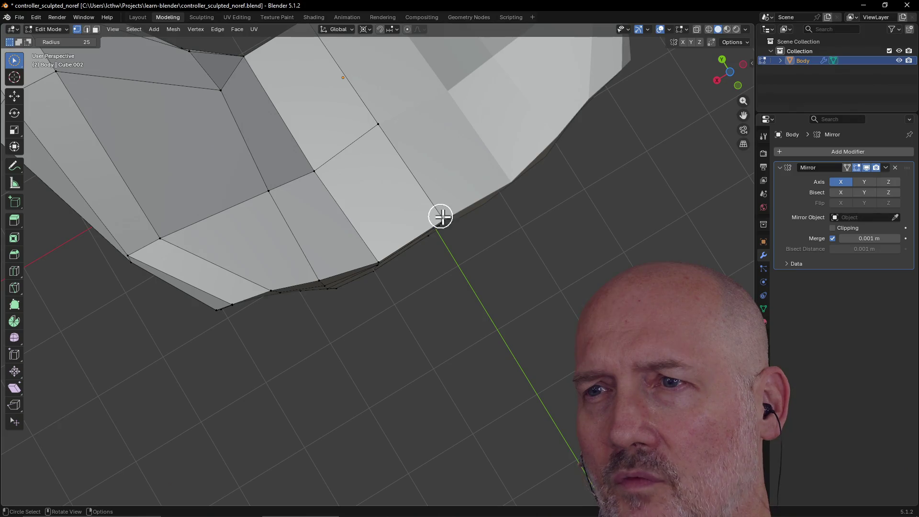
{"action": "mouse_move", "coordinate": [443, 217]}
{"action": "middle_mouse_down"}
{"action": "mouse_move", "coordinate": [404, 207]}
{"action": "mouse_move", "coordinate": [418, 227]}
{"action": "mouse_move", "coordinate": [392, 181]}
{"action": "mouse_move", "coordinate": [471, 213]}
{"action": "mouse_move", "coordinate": [436, 269]}
{"action": "mouse_move", "coordinate": [381, 292]}
{"action": "mouse_move", "coordinate": [406, 275]}
{"action": "mouse_move", "coordinate": [495, 274]}
{"action": "mouse_move", "coordinate": [455, 271]}
{"action": "mouse_move", "coordinate": [410, 201]}
{"action": "mouse_move", "coordinate": [341, 186]}
{"action": "mouse_move", "coordinate": [382, 299]}
{"action": "mouse_move", "coordinate": [392, 279]}
{"action": "mouse_move", "coordinate": [317, 272]}
{"action": "middle_mouse_up"}
{"action": "scroll", "coordinate": [496, 274], "scroll_direction": "up", "scroll_amount": 3}
{"action": "scroll", "coordinate": [318, 277], "scroll_direction": "down", "scroll_amount": 4}
{"action": "mouse_move", "coordinate": [326, 315]}
{"action": "middle_mouse_down"}
{"action": "mouse_move", "coordinate": [340, 322]}
{"action": "mouse_move", "coordinate": [346, 300]}
{"action": "mouse_move", "coordinate": [330, 294]}
{"action": "middle_mouse_up"}
{"action": "scroll", "coordinate": [324, 337], "scroll_direction": "down", "scroll_amount": 2}
{"action": "scroll", "coordinate": [345, 298], "scroll_direction": "up", "scroll_amount": 4}
{"action": "scroll", "coordinate": [345, 296], "scroll_direction": "down", "scroll_amount": 1}
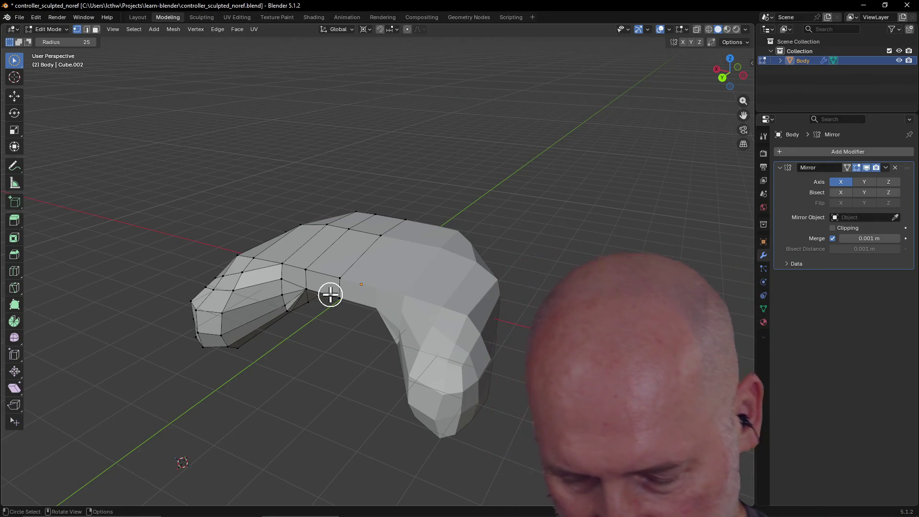
{"action": "middle_click", "coordinate": [330, 294], "text": "ctrl"}
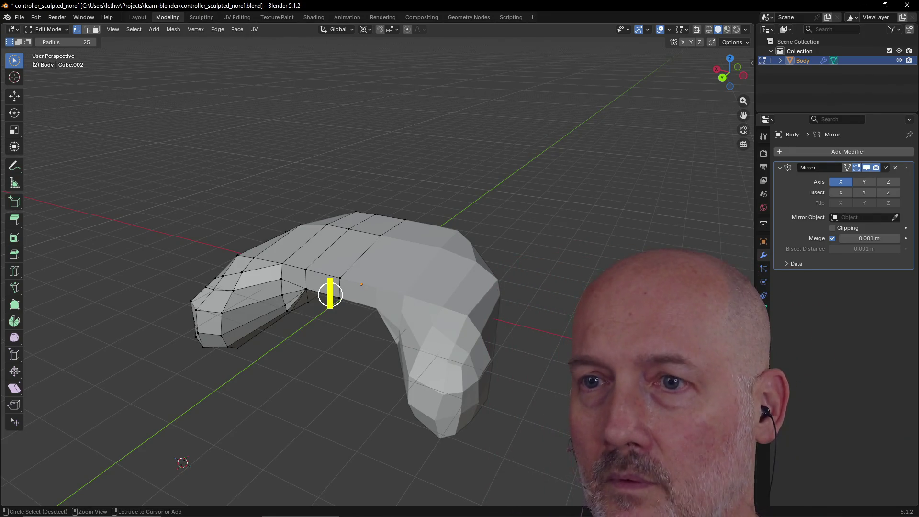
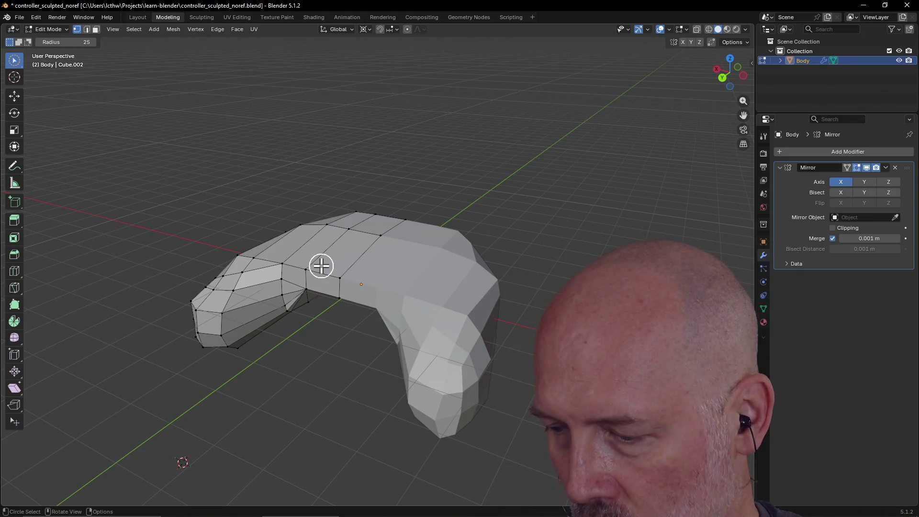
Step: Orbit and zoom to inspect the controller body from below, then switch to the PowerShell log window
{"action": "middle_click_drag", "start_coordinate": [306, 345], "coordinate": [331, 279]}
{"action": "scroll", "coordinate": [314, 241], "scroll_direction": "up", "scroll_amount": 5}
{"action": "middle_click_drag", "start_coordinate": [314, 241], "coordinate": [295, 216]}
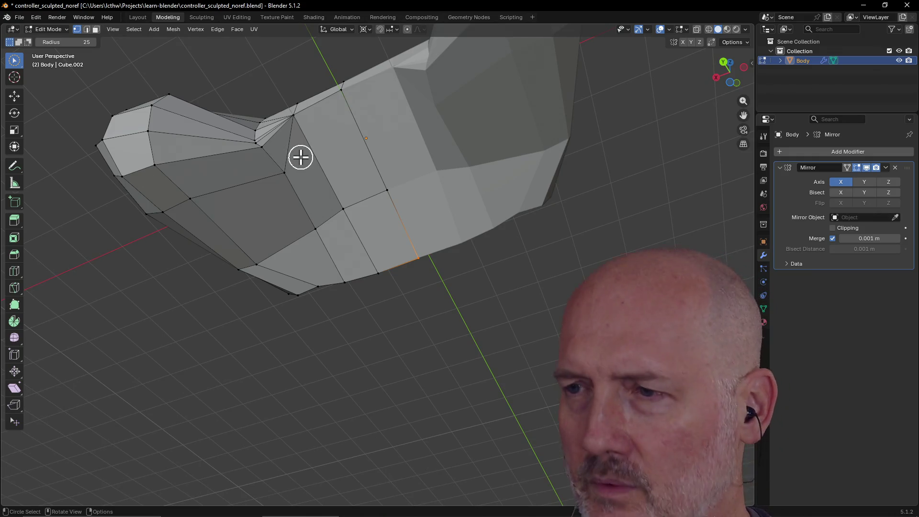
{"action": "key", "text": "alt+Tab"}
{"action": "key", "text": "alt+Tab"}
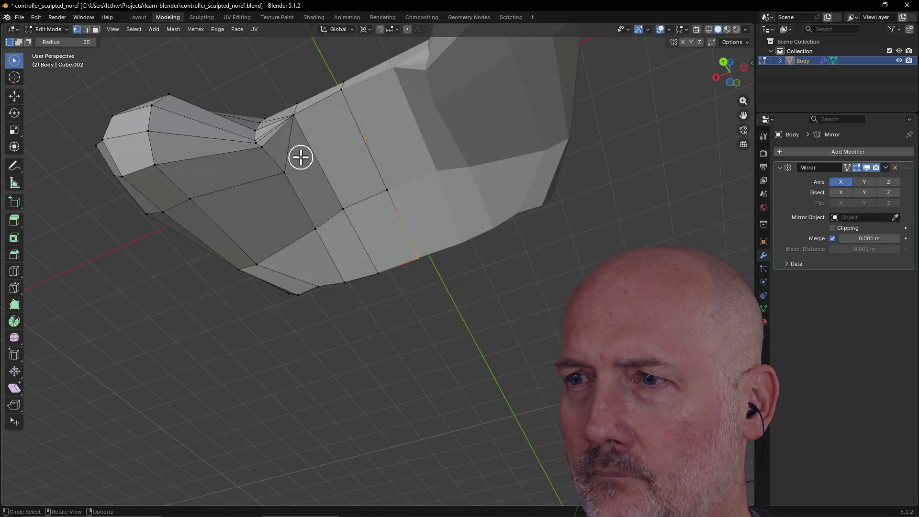
{"action": "key", "text": "alt+Tab"}
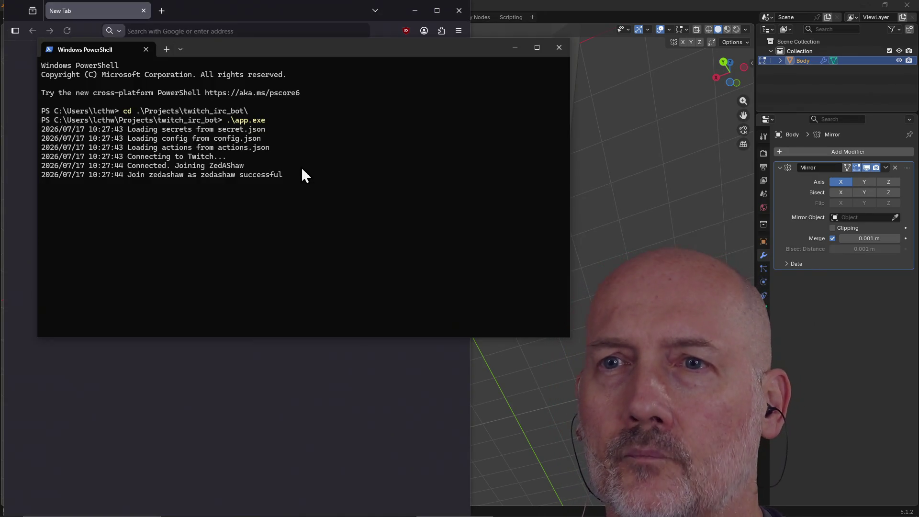
Step: In Firefox, search a new tab for 'blender split a face'
{"action": "left_click", "coordinate": [240, 424]}
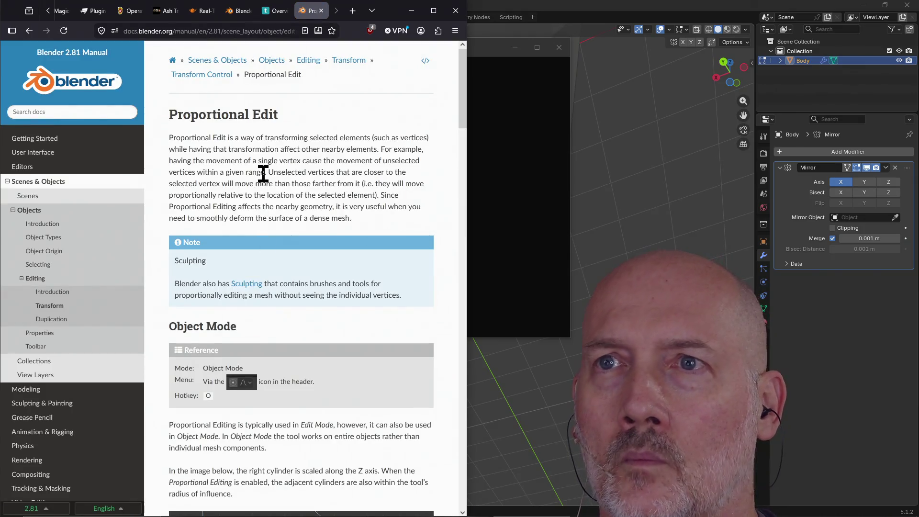
{"action": "key", "text": "ctrl+l"}
{"action": "key", "text": "Escape"}
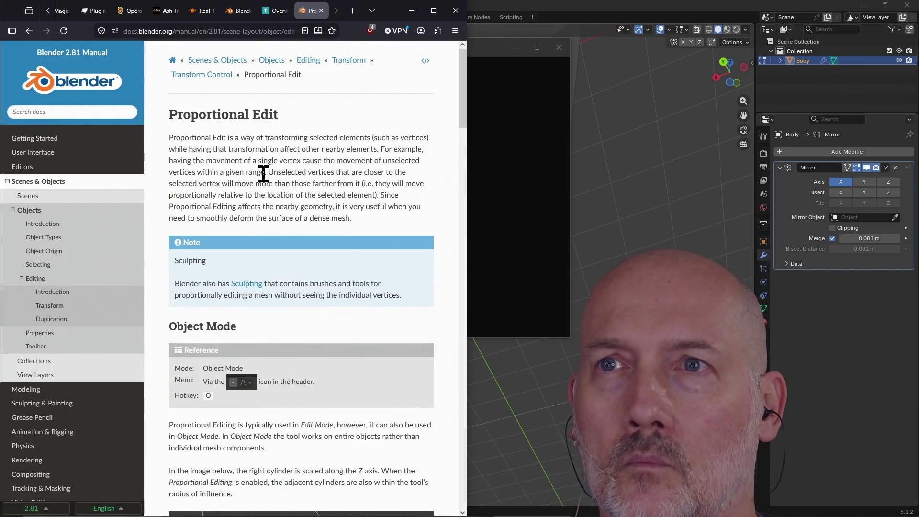
{"action": "key", "text": "ctrl+t"}
{"action": "type", "text": "blender "}
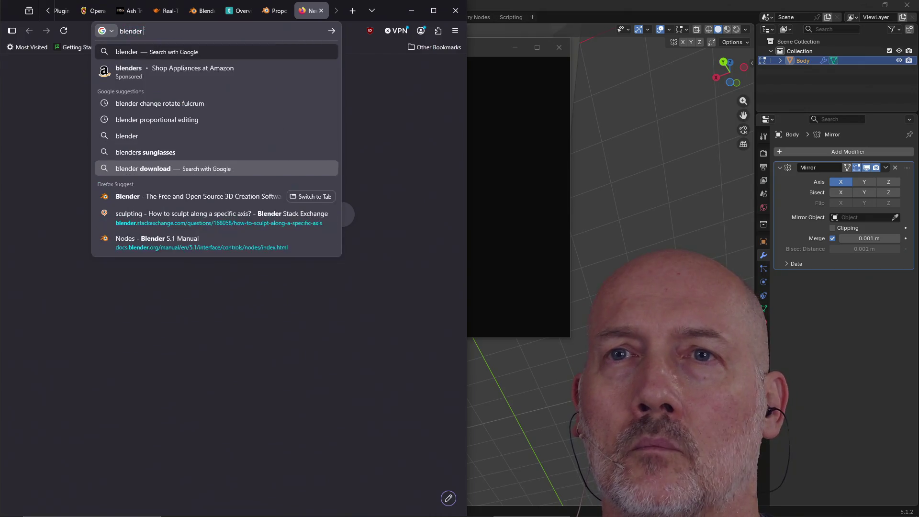
{"action": "type", "text": "split a"}
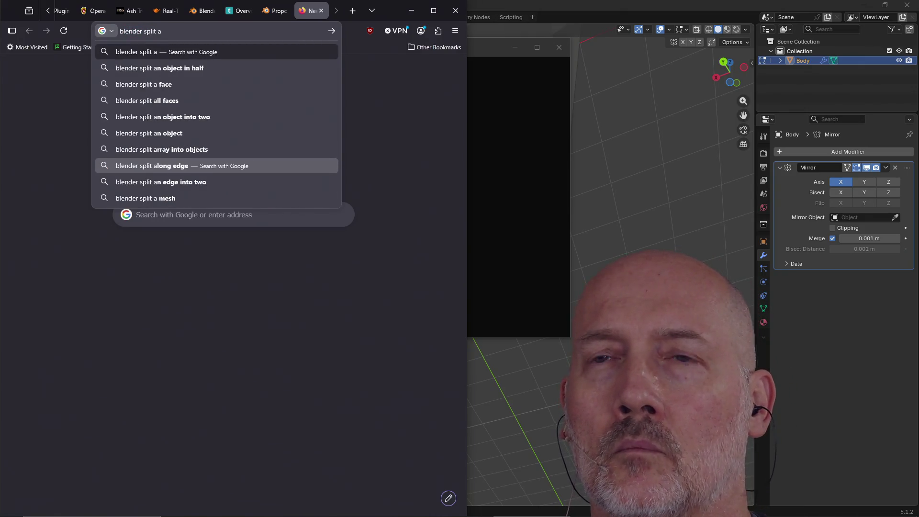
{"action": "type", "text": " face"}
{"action": "key", "text": "Return"}
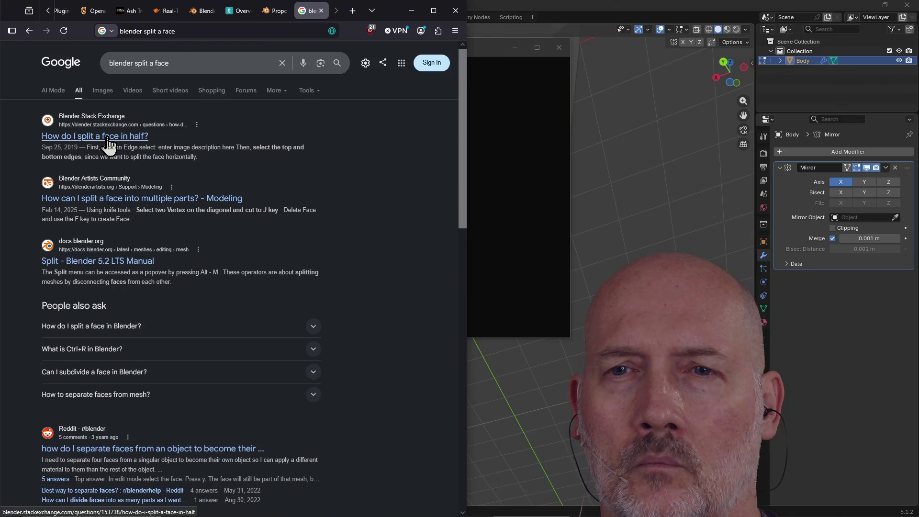
Step: Read through the Blender manual's Split page, then return to Blender
{"action": "left_click", "coordinate": [120, 261]}
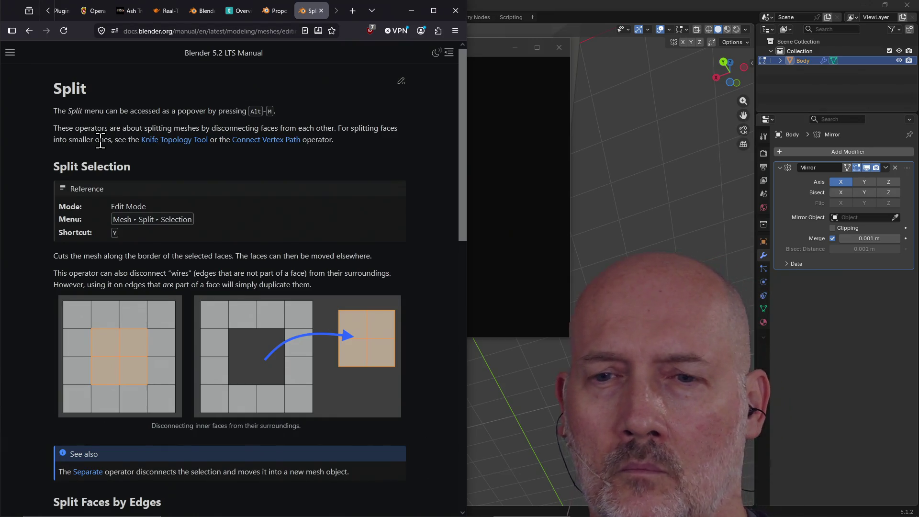
{"action": "scroll", "coordinate": [111, 146], "scroll_direction": "down", "scroll_amount": 4}
{"action": "scroll", "coordinate": [122, 151], "scroll_direction": "down", "scroll_amount": 4}
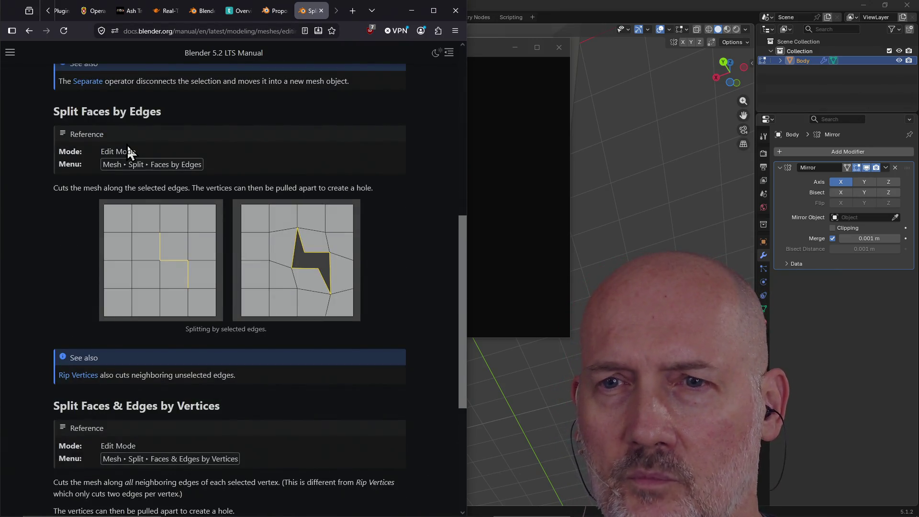
{"action": "scroll", "coordinate": [130, 152], "scroll_direction": "up", "scroll_amount": 3}
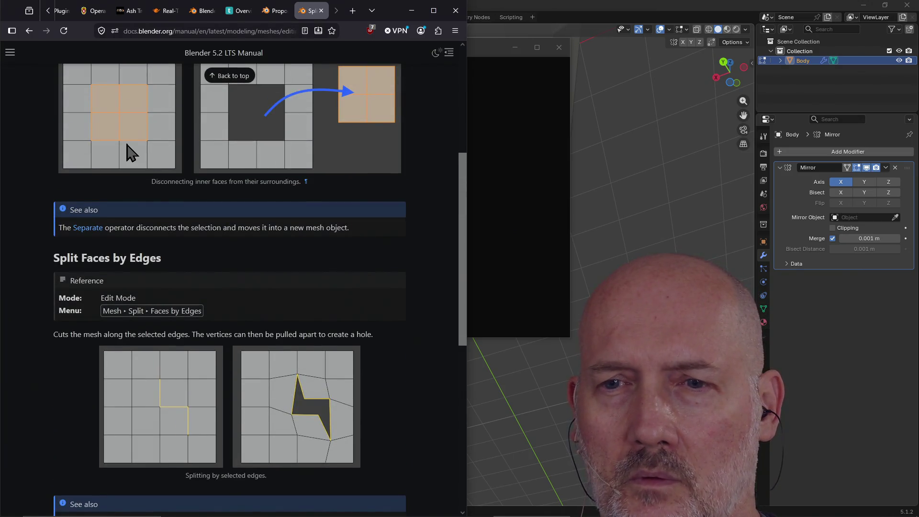
{"action": "scroll", "coordinate": [129, 152], "scroll_direction": "down", "scroll_amount": 4}
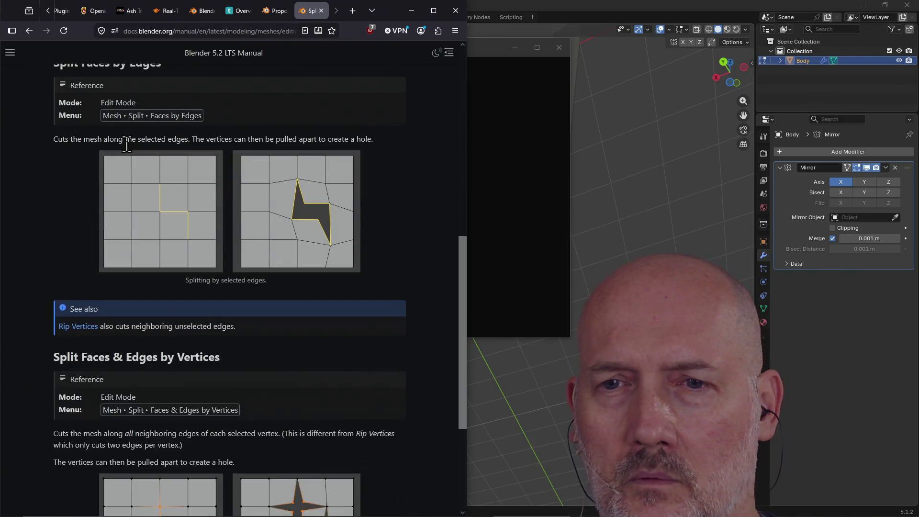
{"action": "scroll", "coordinate": [127, 144], "scroll_direction": "up", "scroll_amount": 5}
{"action": "scroll", "coordinate": [126, 144], "scroll_direction": "down", "scroll_amount": 9}
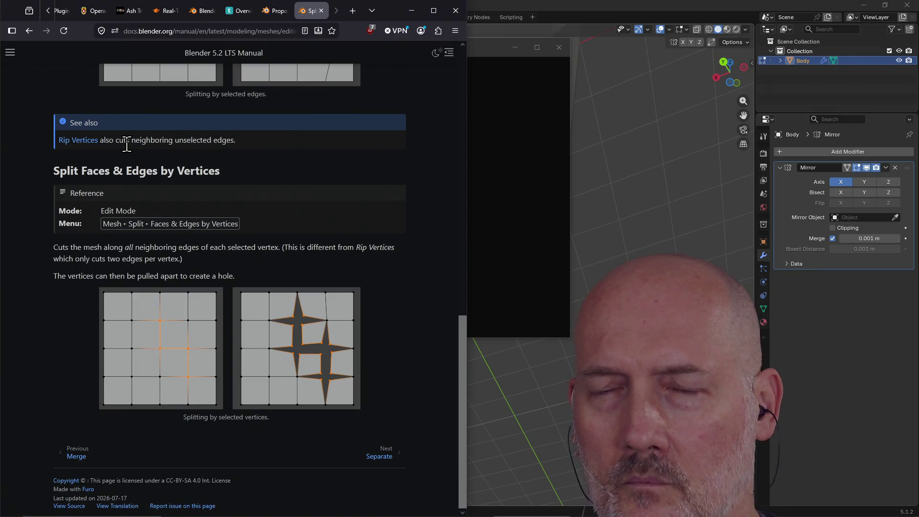
{"action": "left_click", "coordinate": [513, 6]}
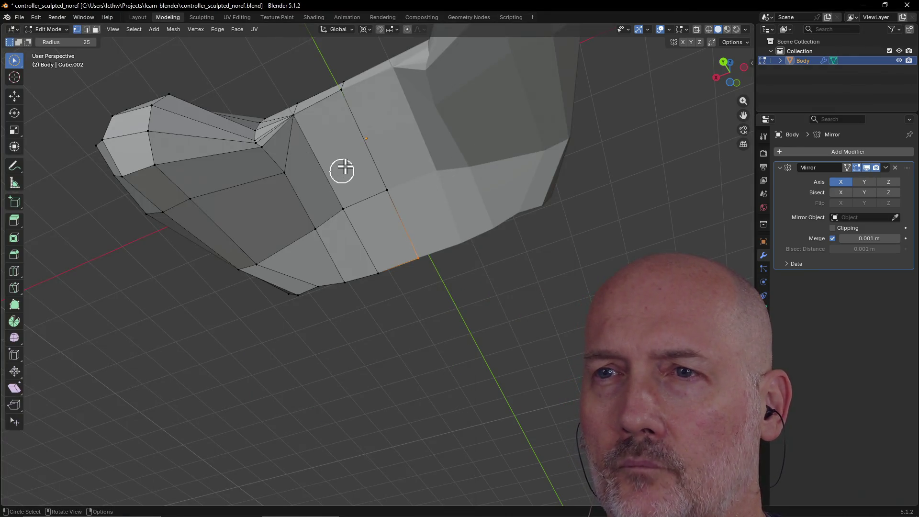
Step: In face select mode, pick one controller-body face and split it with Faces by Edges
{"action": "key", "text": "Escape"}
{"action": "key", "text": "alt+a"}
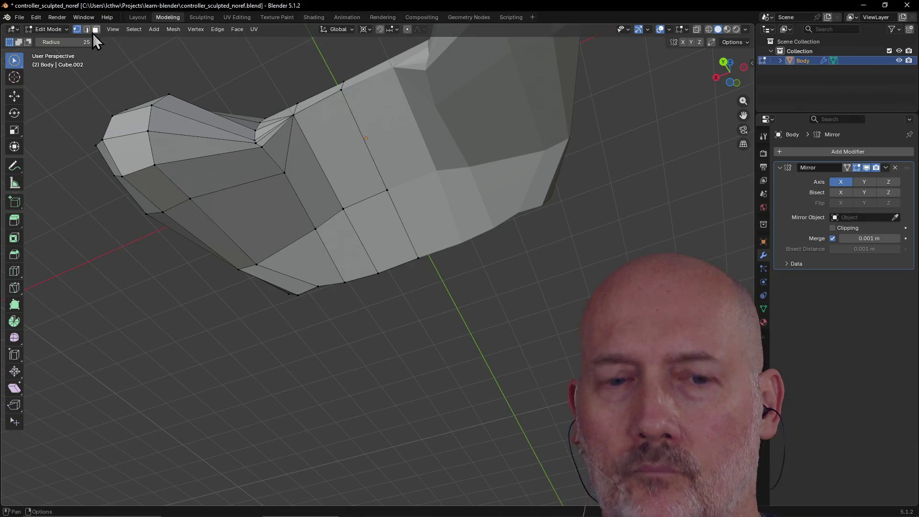
{"action": "left_click", "coordinate": [95, 30]}
{"action": "key", "text": "c"}
{"action": "left_click_drag", "start_coordinate": [309, 125], "coordinate": [360, 133]}
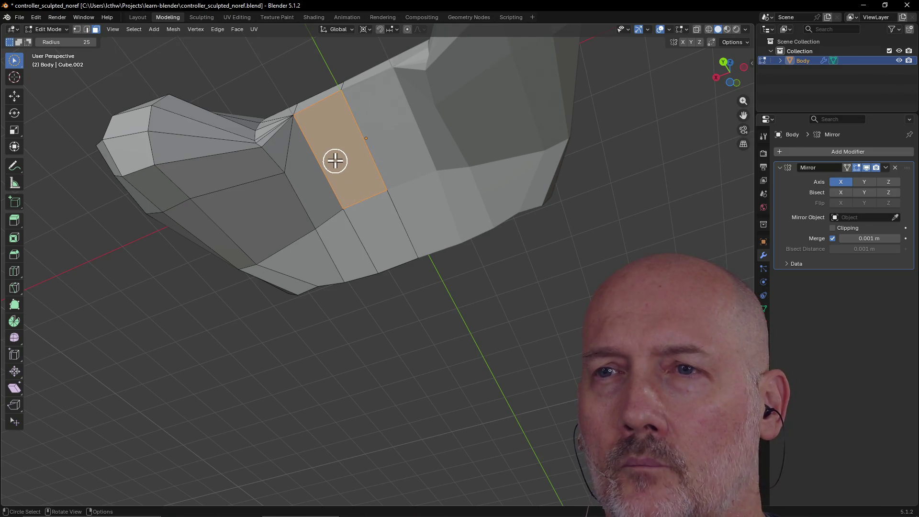
{"action": "key", "text": "alt+m"}
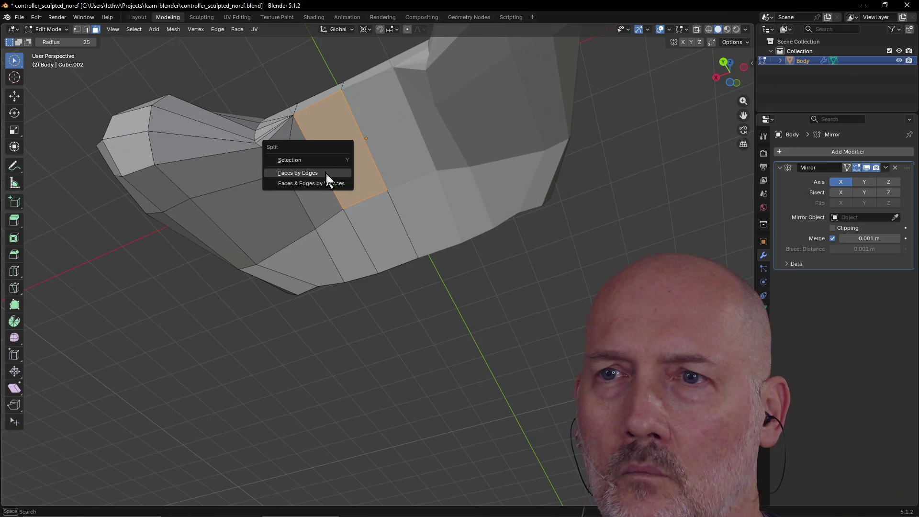
{"action": "left_click", "coordinate": [325, 172]}
Step: Select the faces beside the crease and bring up the Split menu for them
{"action": "middle_click_drag", "start_coordinate": [335, 146], "coordinate": [335, 146]}
{"action": "mouse_move", "coordinate": [353, 190]}
{"action": "middle_mouse_down"}
{"action": "mouse_move", "coordinate": [375, 236]}
{"action": "mouse_move", "coordinate": [398, 226]}
{"action": "mouse_move", "coordinate": [386, 181]}
{"action": "mouse_move", "coordinate": [398, 232]}
{"action": "mouse_move", "coordinate": [371, 180]}
{"action": "mouse_move", "coordinate": [354, 211]}
{"action": "mouse_move", "coordinate": [383, 191]}
{"action": "mouse_move", "coordinate": [359, 206]}
{"action": "mouse_move", "coordinate": [380, 205]}
{"action": "mouse_move", "coordinate": [361, 178]}
{"action": "middle_mouse_up"}
{"action": "scroll", "coordinate": [398, 226], "scroll_direction": "up", "scroll_amount": 4}
{"action": "middle_click_drag", "start_coordinate": [288, 110], "coordinate": [280, 118]}
{"action": "left_click", "coordinate": [280, 118]}
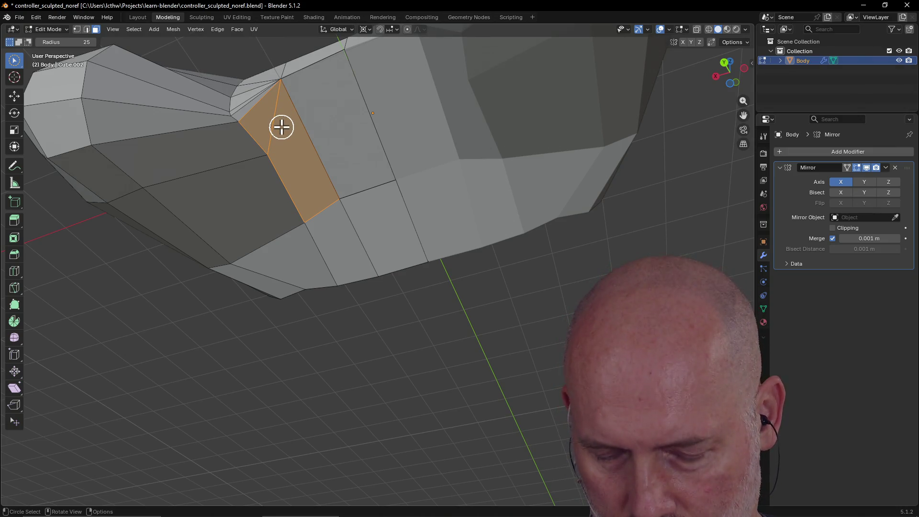
{"action": "key", "text": "alt+m"}
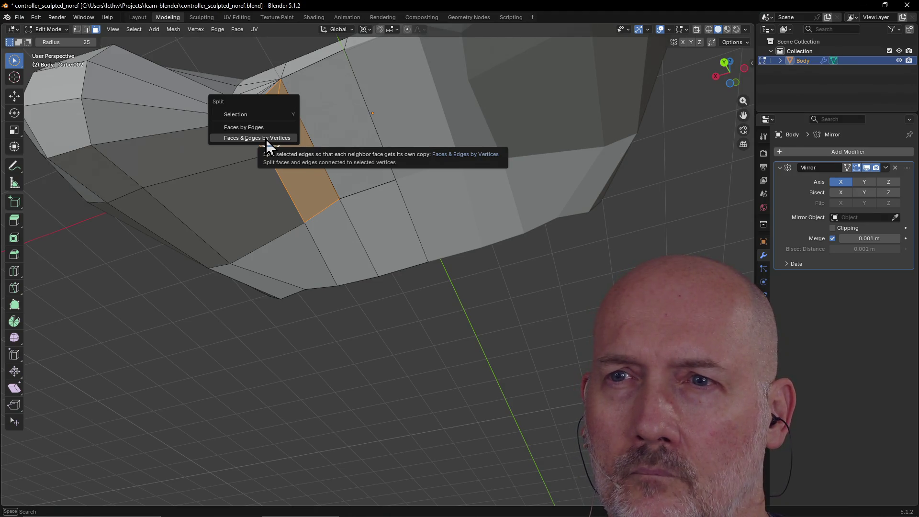
Step: Split the faces with Faces & Edges by Vertices, then change the split Type to Faces by Edges
{"action": "left_click", "coordinate": [266, 138]}
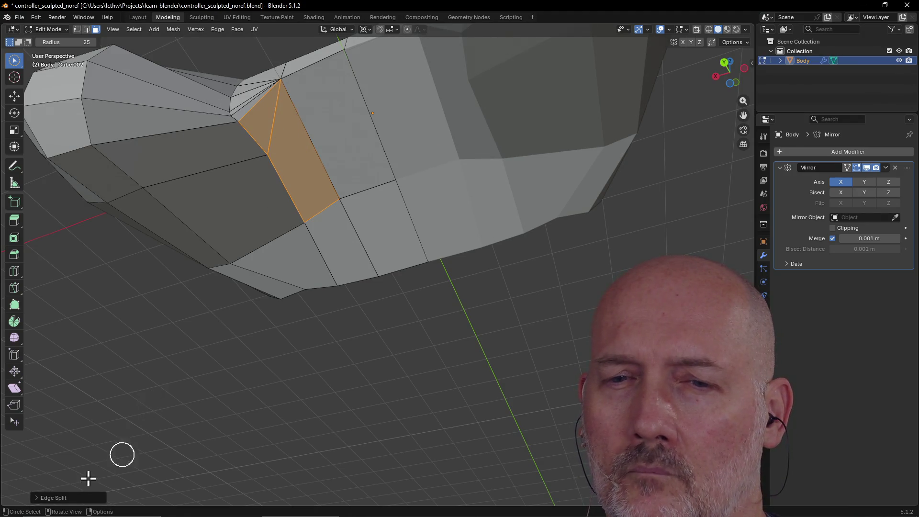
{"action": "left_click", "coordinate": [36, 498]}
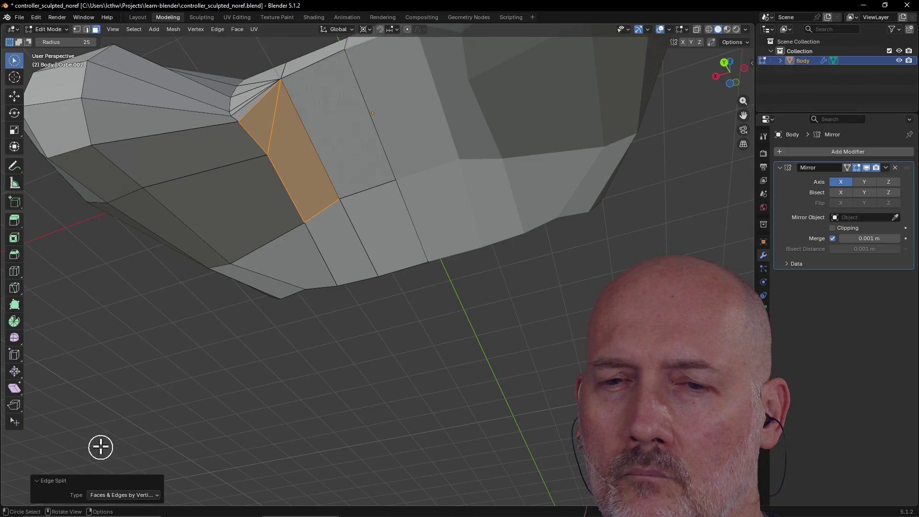
{"action": "left_click", "coordinate": [124, 496]}
{"action": "left_click", "coordinate": [121, 473]}
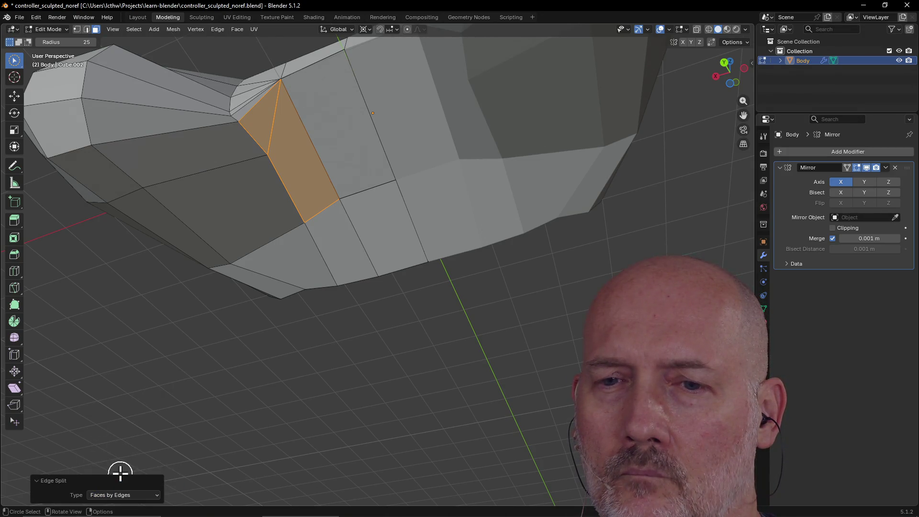
Step: Keep only a single quad face selected, then go back to the browser's search results
{"action": "key", "text": "ctrl+z"}
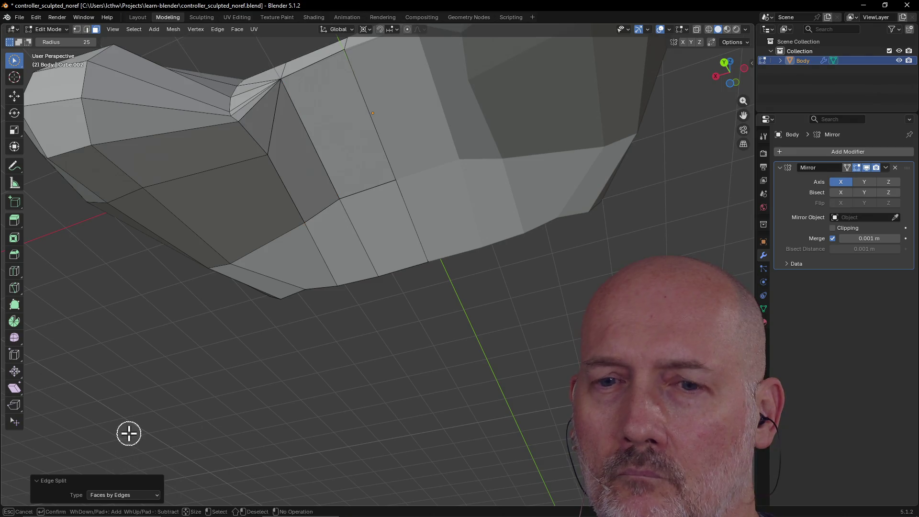
{"action": "key", "text": "ctrl+shift+z"}
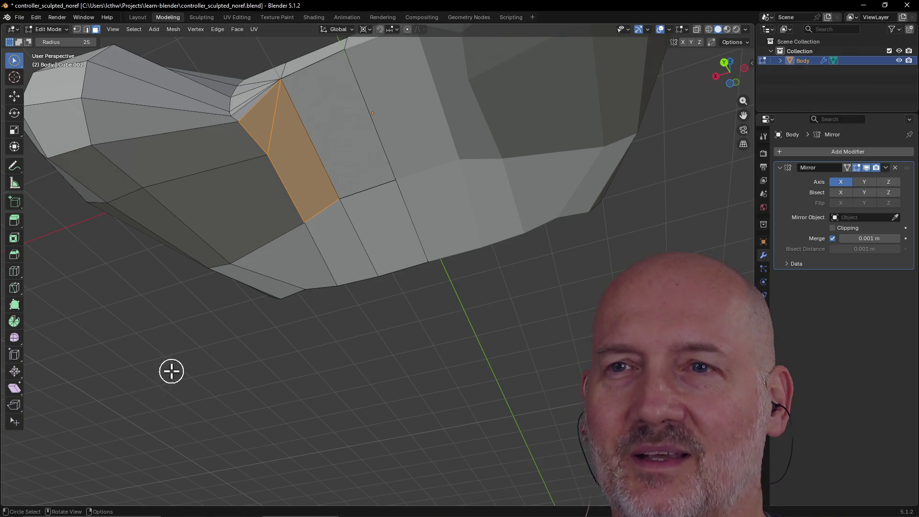
{"action": "left_click", "coordinate": [300, 158]}
{"action": "mouse_move", "coordinate": [340, 129]}
{"action": "middle_mouse_down"}
{"action": "mouse_move", "coordinate": [340, 117]}
{"action": "mouse_move", "coordinate": [326, 120]}
{"action": "mouse_move", "coordinate": [340, 101]}
{"action": "mouse_move", "coordinate": [324, 133]}
{"action": "middle_mouse_up"}
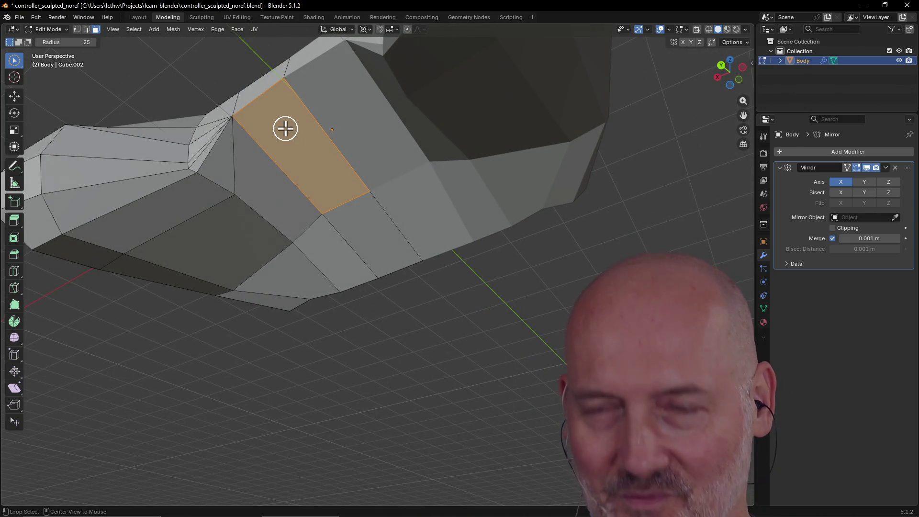
{"action": "key", "text": "alt+Tab"}
{"action": "left_click", "coordinate": [29, 29]}
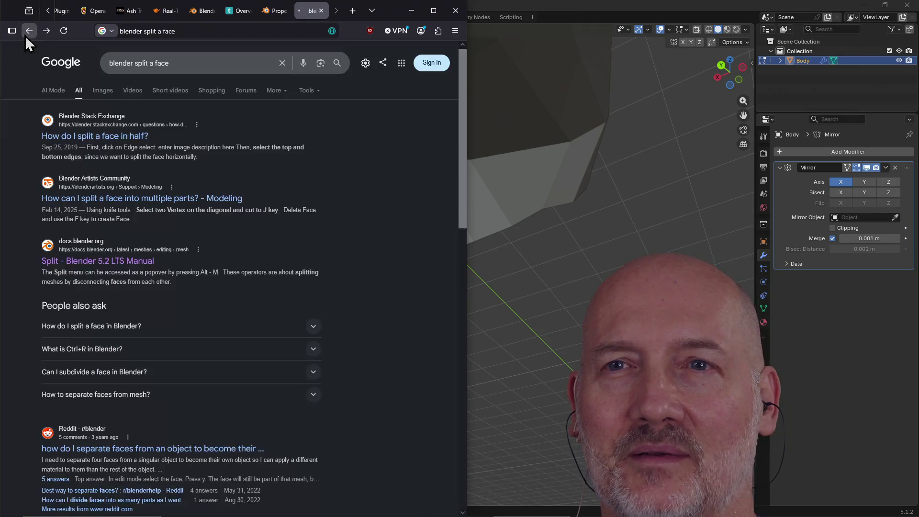
Step: Search for 'blender divide a face in half', skim the results, close the tab and return to Blender
{"action": "left_click", "coordinate": [167, 63]}
{"action": "triple_click", "coordinate": [168, 63]}
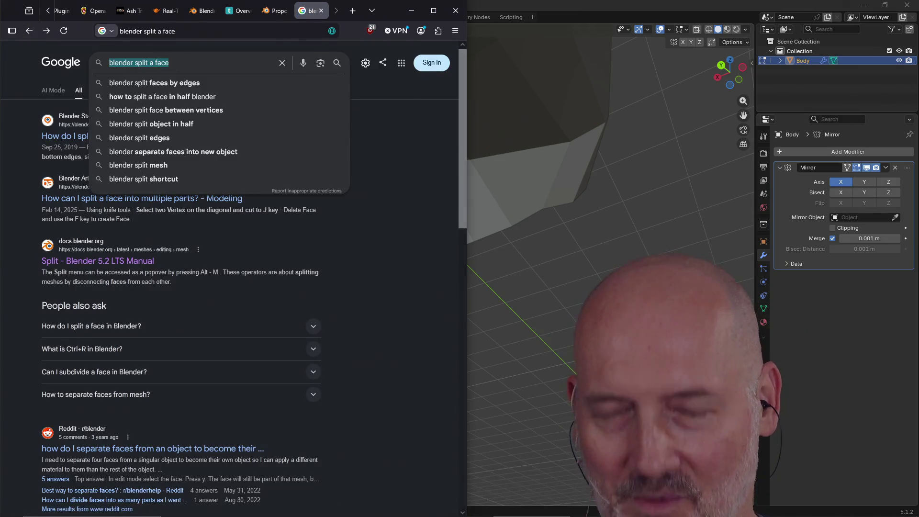
{"action": "type", "text": "blender di"}
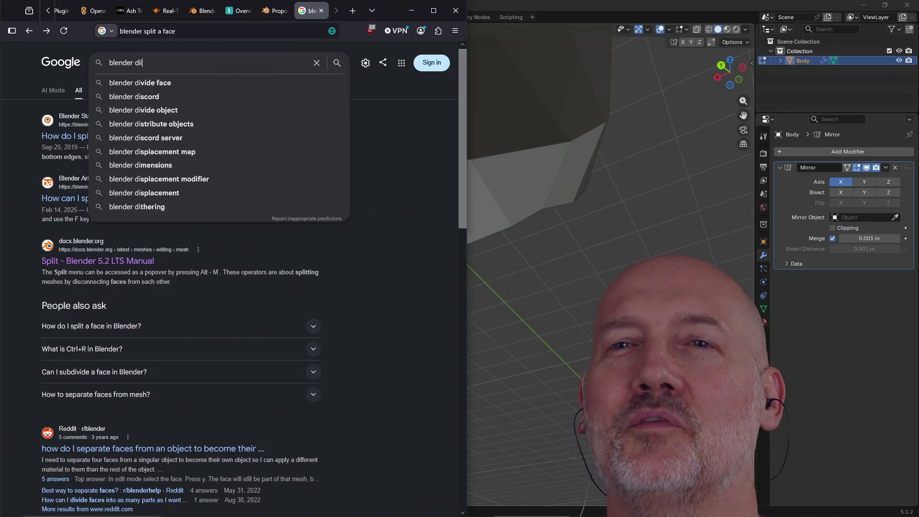
{"action": "type", "text": "vide a face in half"}
{"action": "key", "text": "Return"}
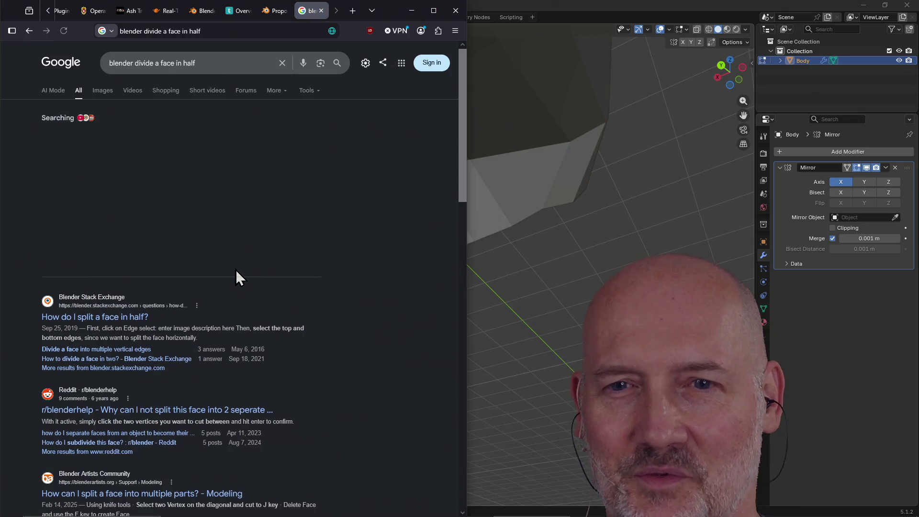
{"action": "scroll", "coordinate": [216, 275], "scroll_direction": "down", "scroll_amount": 1}
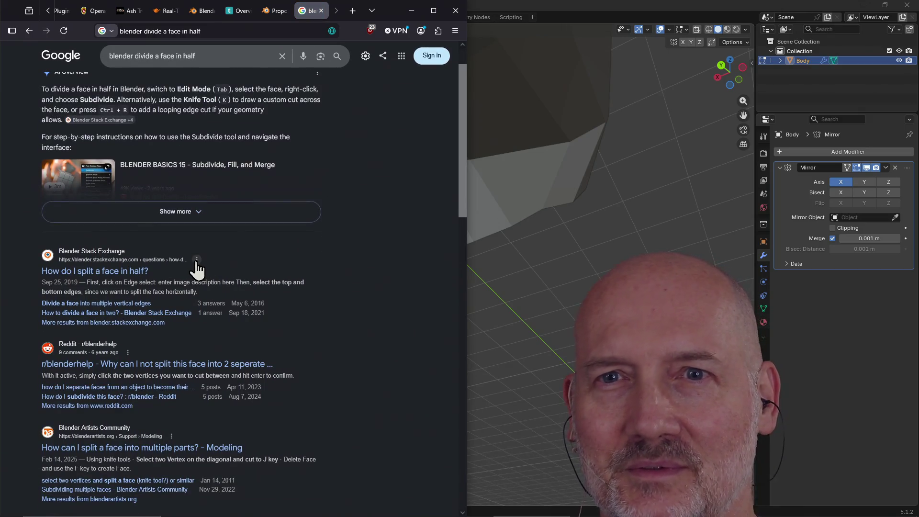
{"action": "scroll", "coordinate": [194, 261], "scroll_direction": "up", "scroll_amount": 1}
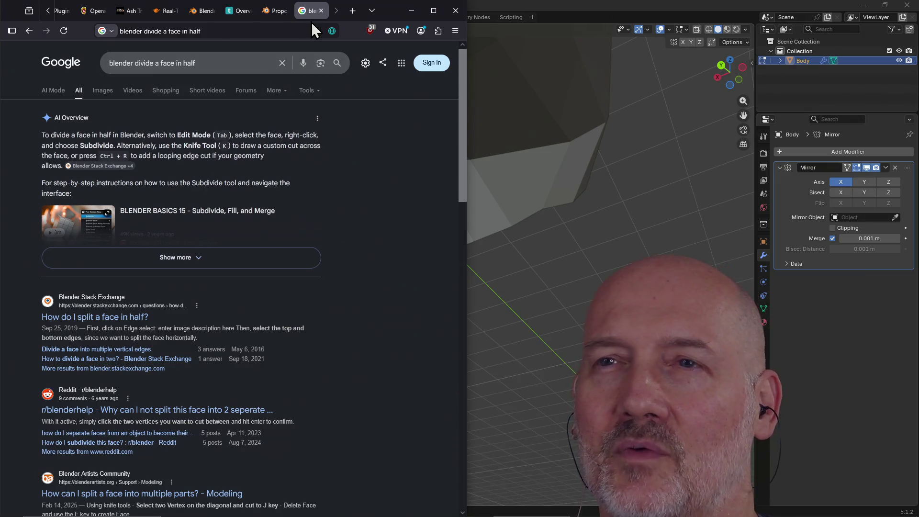
{"action": "left_click", "coordinate": [320, 10]}
{"action": "left_click", "coordinate": [506, 117]}
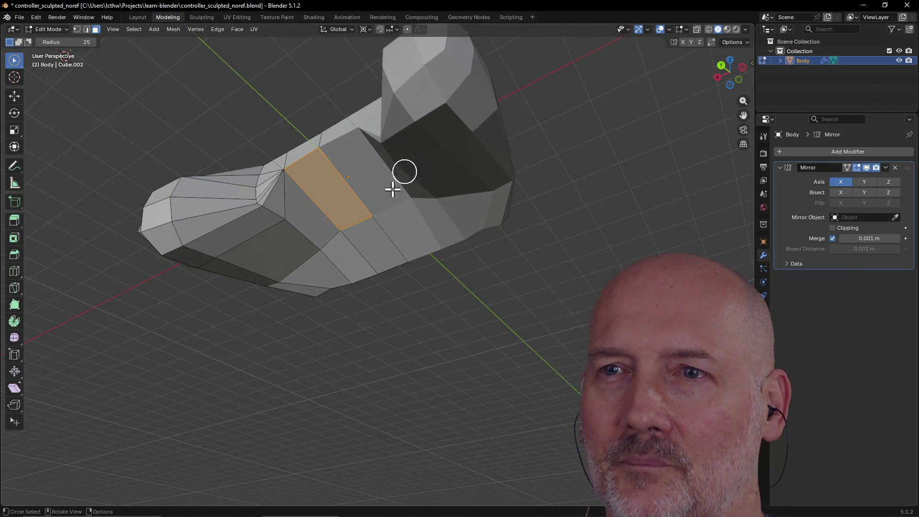
Step: Subdivide the selected face from its context menu and orbit to inspect the new cuts
{"action": "right_click", "coordinate": [327, 191]}
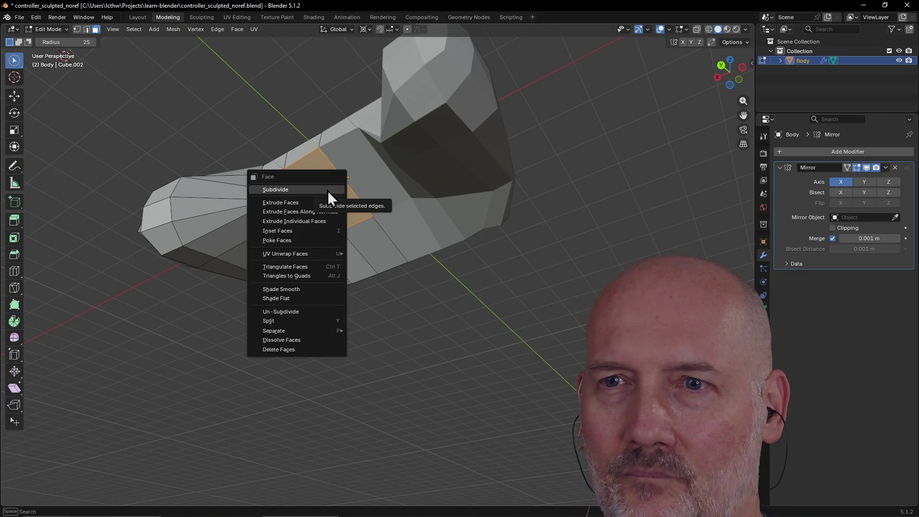
{"action": "left_click", "coordinate": [297, 191]}
{"action": "mouse_move", "coordinate": [297, 188]}
{"action": "middle_mouse_down"}
{"action": "mouse_move", "coordinate": [349, 195]}
{"action": "mouse_move", "coordinate": [369, 175]}
{"action": "mouse_move", "coordinate": [375, 186]}
{"action": "mouse_move", "coordinate": [335, 197]}
{"action": "mouse_move", "coordinate": [323, 189]}
{"action": "mouse_move", "coordinate": [381, 166]}
{"action": "mouse_move", "coordinate": [382, 148]}
{"action": "mouse_move", "coordinate": [383, 181]}
{"action": "mouse_move", "coordinate": [375, 164]}
{"action": "middle_mouse_up"}
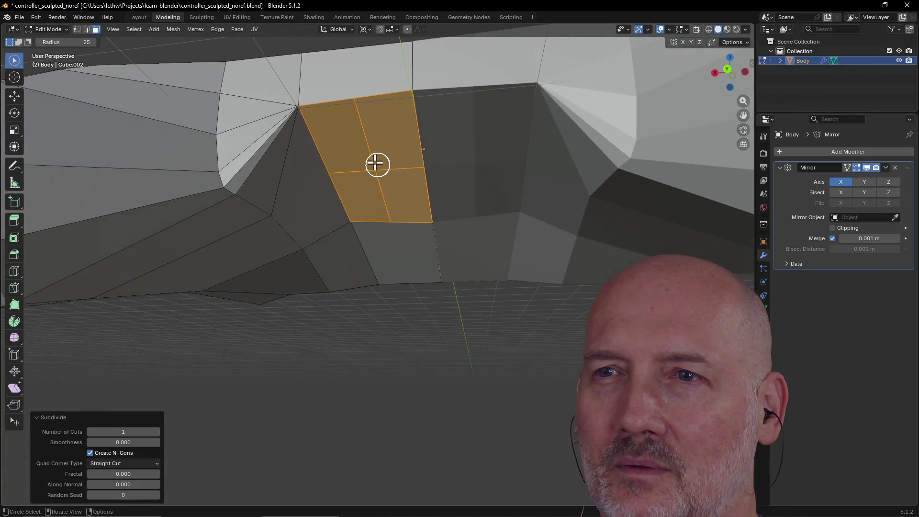
{"action": "left_click_drag", "start_coordinate": [378, 197], "coordinate": [369, 148], "text": "ctrl"}
Step: Reselect the top grid faces, then switch to edge select and pick a single grid edge
{"action": "mouse_move", "coordinate": [396, 194]}
{"action": "left_mouse_down"}
{"action": "mouse_move", "coordinate": [361, 197]}
{"action": "mouse_move", "coordinate": [377, 195]}
{"action": "left_mouse_up"}
{"action": "left_click", "coordinate": [371, 150]}
{"action": "left_click", "coordinate": [373, 190]}
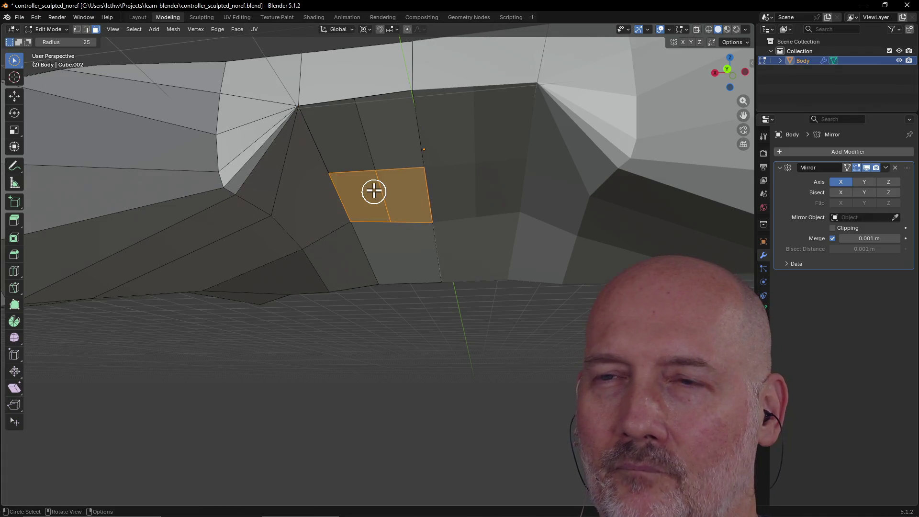
{"action": "left_click", "coordinate": [372, 146]}
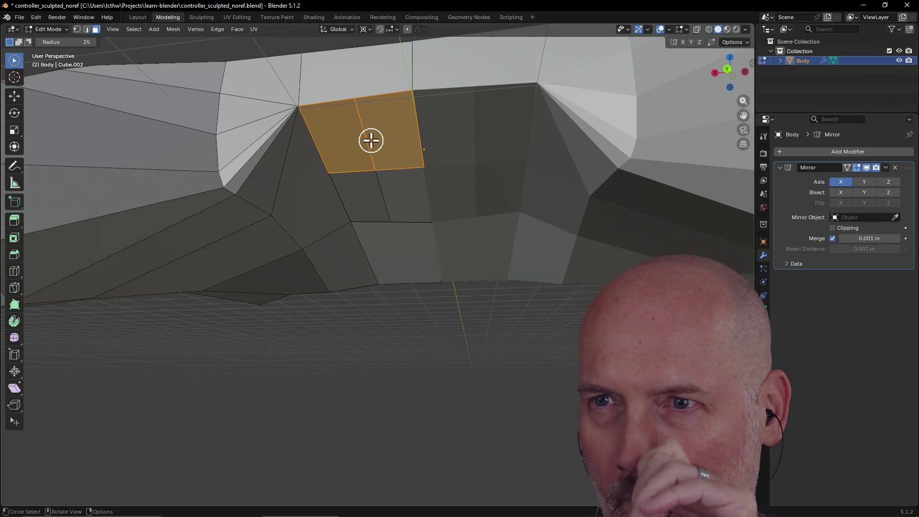
{"action": "left_click", "coordinate": [86, 29]}
{"action": "left_click", "coordinate": [370, 145]}
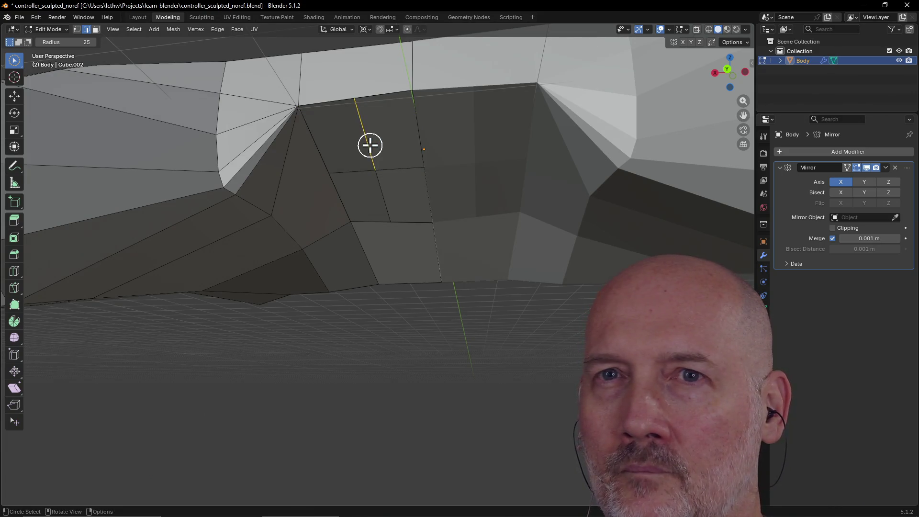
{"action": "right_click", "coordinate": [370, 145]}
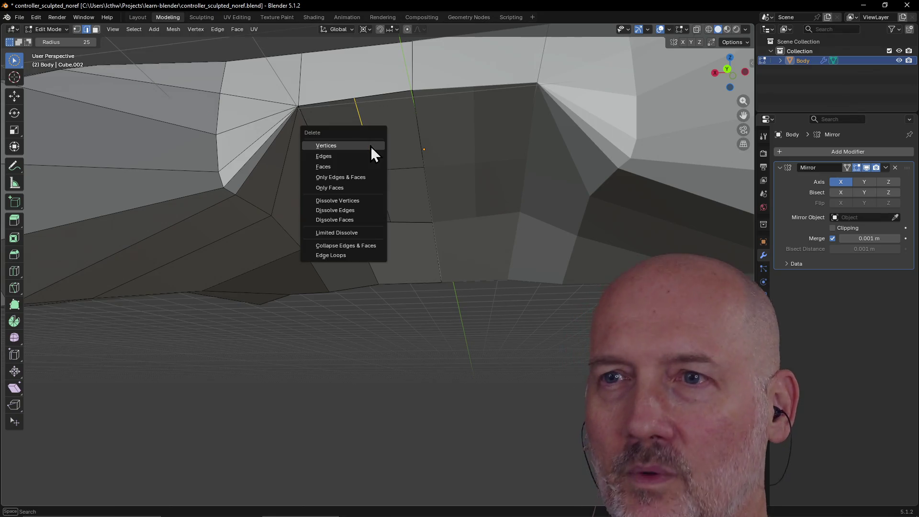
{"action": "left_click", "coordinate": [371, 155]}
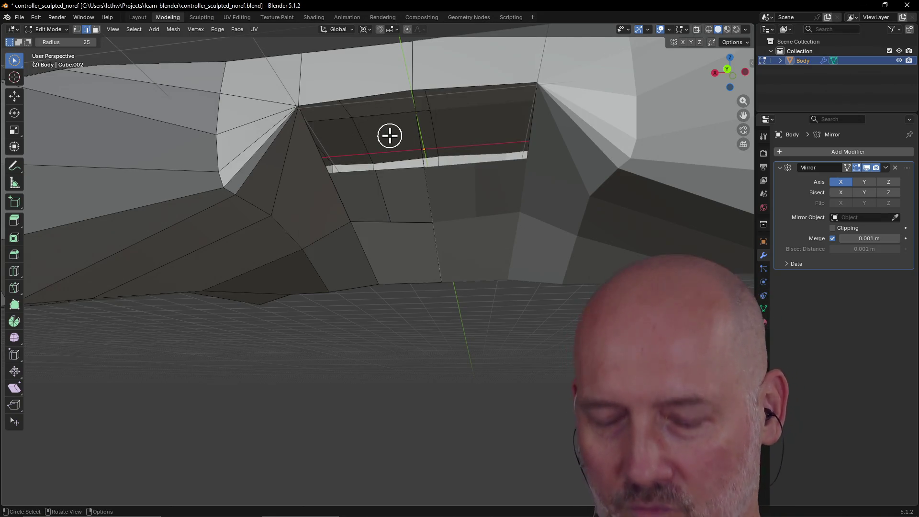
{"action": "key", "text": "ctrl+z"}
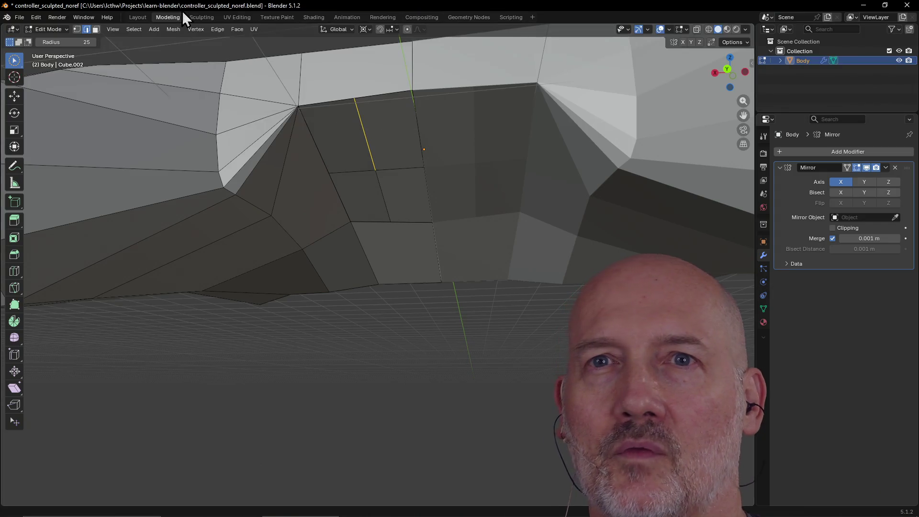
{"action": "left_click", "coordinate": [95, 29]}
{"action": "left_click", "coordinate": [407, 135]}
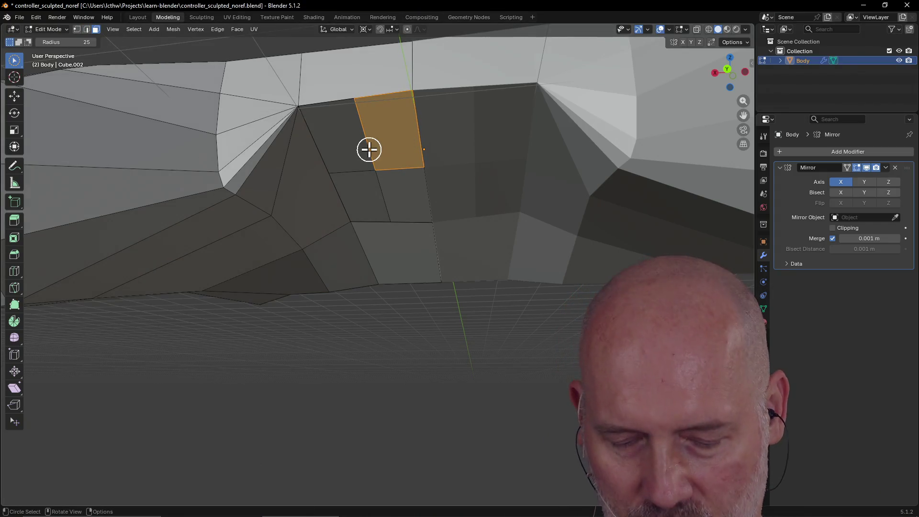
{"action": "left_click_drag", "start_coordinate": [365, 148], "coordinate": [352, 146]}
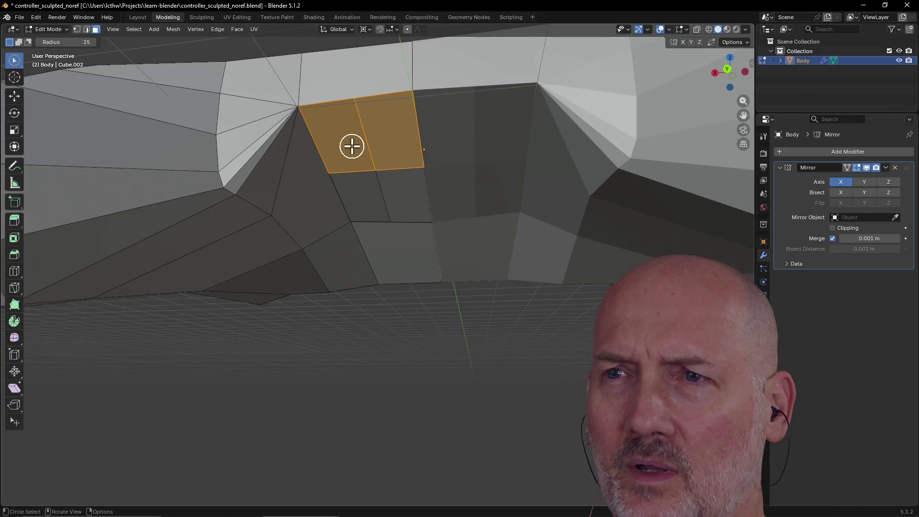
{"action": "key", "text": "m"}
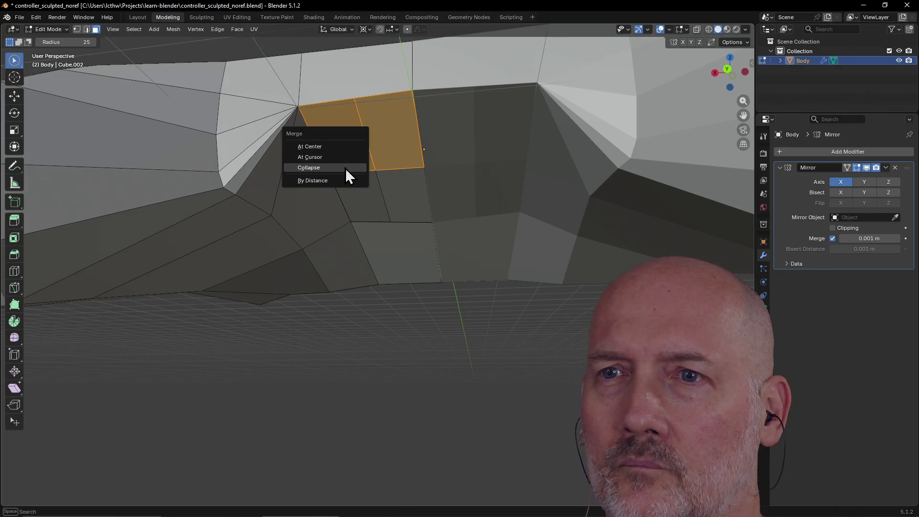
{"action": "left_click", "coordinate": [346, 167]}
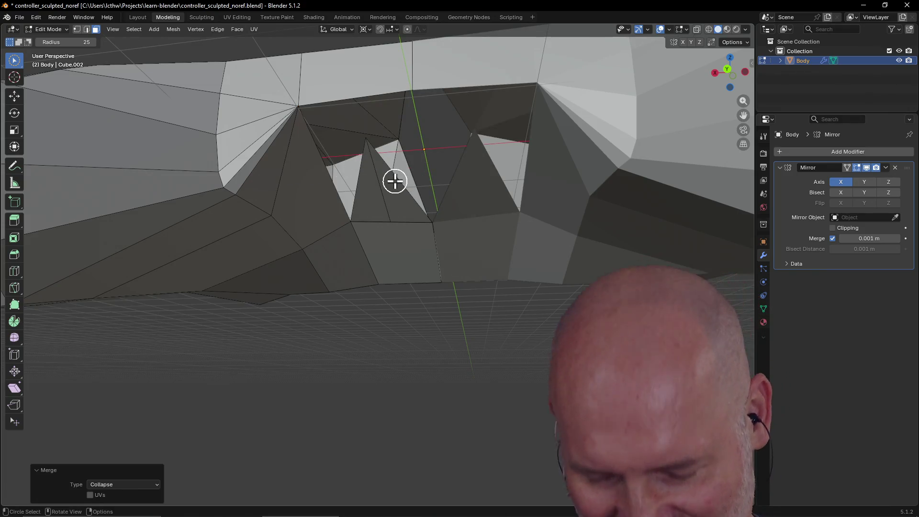
{"action": "key", "text": "ctrl+z"}
{"action": "left_click", "coordinate": [395, 148]}
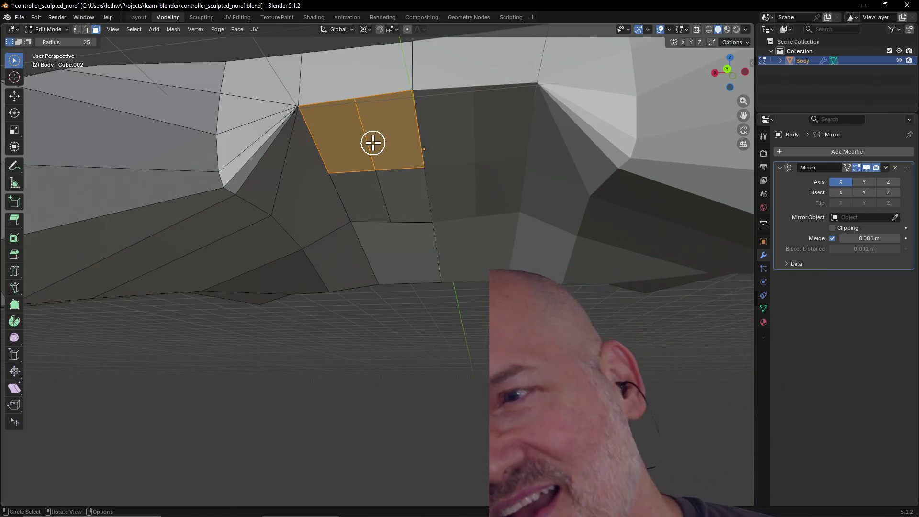
{"action": "key", "text": "ctrl+z"}
{"action": "scroll", "coordinate": [377, 141], "scroll_direction": "down", "scroll_amount": 5}
{"action": "mouse_move", "coordinate": [378, 138]}
{"action": "middle_mouse_down"}
{"action": "mouse_move", "coordinate": [402, 123]}
{"action": "mouse_move", "coordinate": [386, 160]}
{"action": "mouse_move", "coordinate": [387, 115]}
{"action": "mouse_move", "coordinate": [386, 148]}
{"action": "mouse_move", "coordinate": [396, 129]}
{"action": "mouse_move", "coordinate": [396, 146]}
{"action": "middle_mouse_up"}
{"action": "scroll", "coordinate": [402, 120], "scroll_direction": "up", "scroll_amount": 5}
Step: Brush-select the face to the left, then deselect it and the remaining face
{"action": "scroll", "coordinate": [396, 146], "scroll_direction": "down", "scroll_amount": 3}
{"action": "key", "text": "c"}
{"action": "left_click_drag", "start_coordinate": [412, 162], "coordinate": [391, 164]}
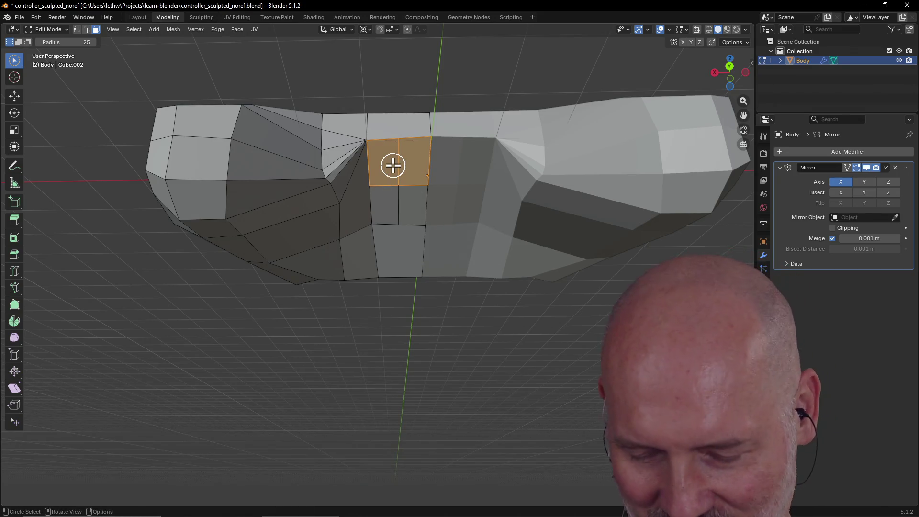
{"action": "key", "text": "Return"}
{"action": "left_click", "coordinate": [393, 165], "text": "ctrl"}
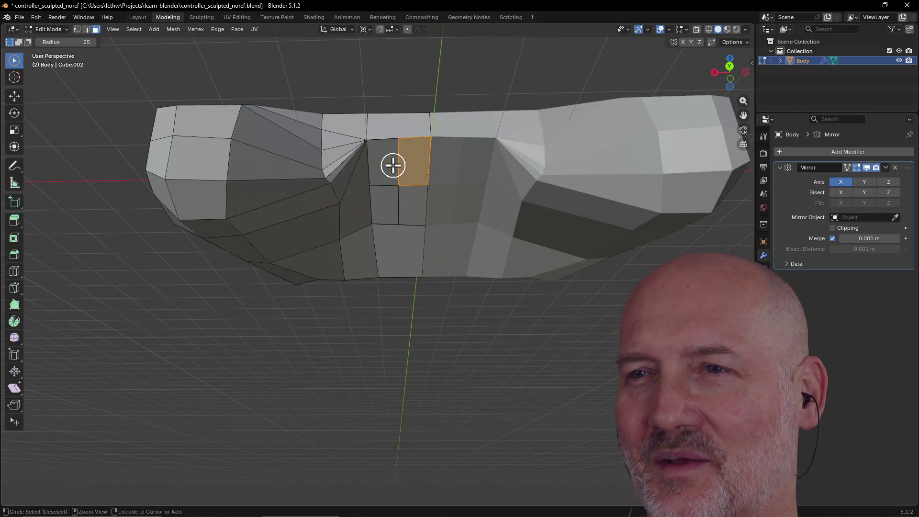
{"action": "left_click", "coordinate": [393, 166], "text": "ctrl"}
Step: Undo back to the original tall front face and subdivide it into four from the context menu
{"action": "key", "text": "ctrl+z"}
{"action": "key", "text": "ctrl+z"}
{"action": "key", "text": "ctrl+shift+z"}
{"action": "key", "text": "ctrl+z"}
{"action": "key", "text": "ctrl+shift+z"}
{"action": "key", "text": "ctrl+shift+z"}
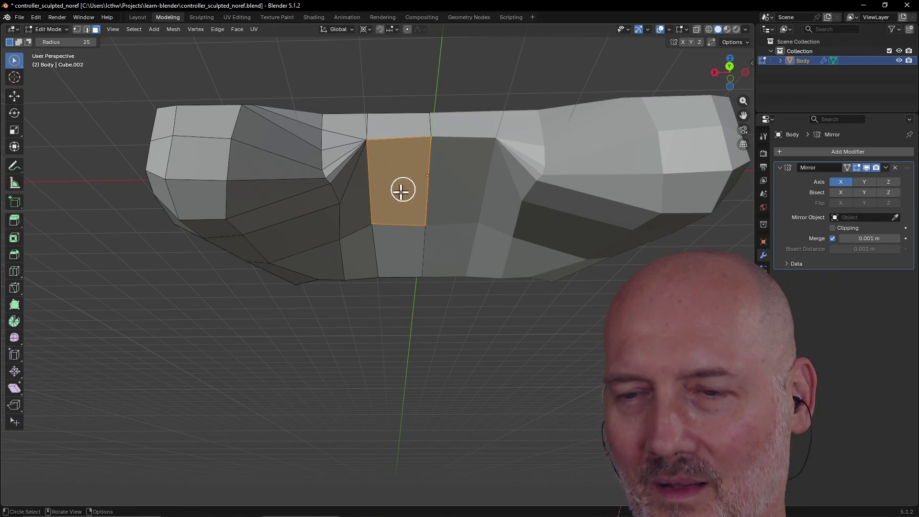
{"action": "right_click", "coordinate": [399, 189]}
{"action": "left_click", "coordinate": [372, 188]}
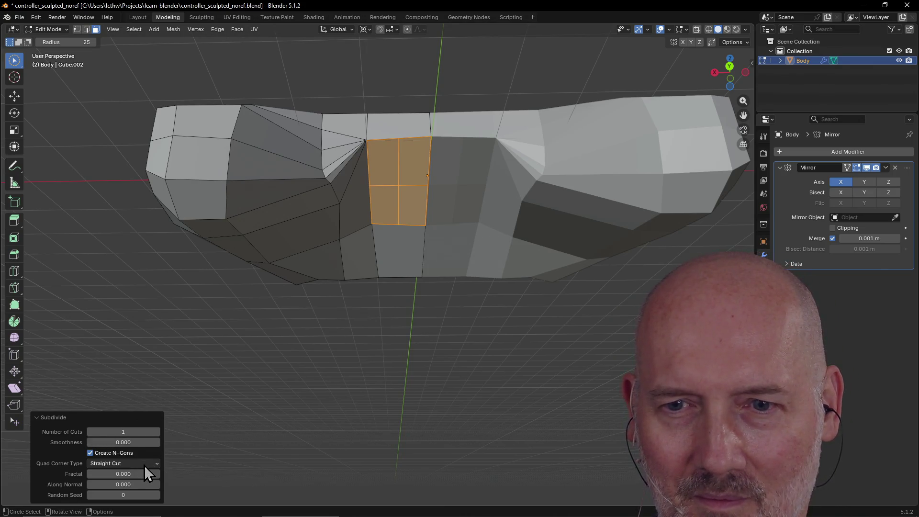
Step: Set Quad Corner Type to Inner Vert, try 2 cuts, then return Number of Cuts to 1
{"action": "left_click", "coordinate": [91, 462]}
{"action": "left_click", "coordinate": [94, 446]}
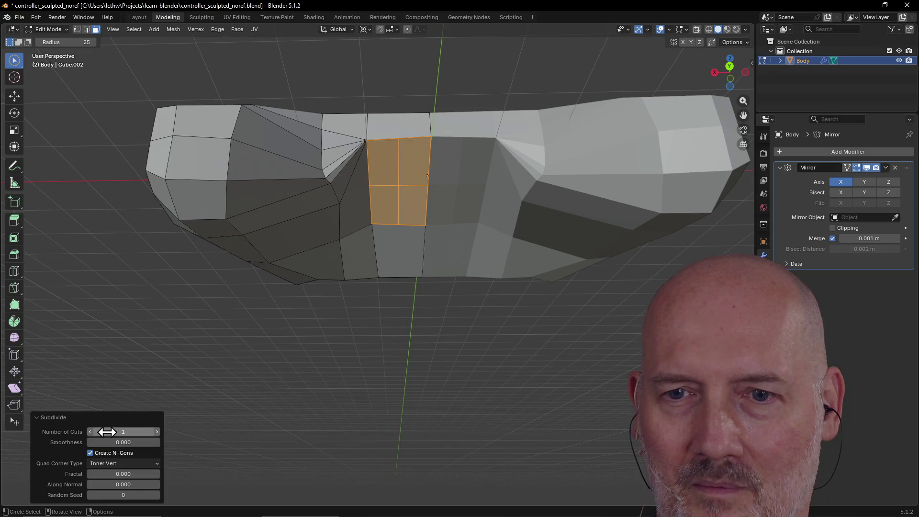
{"action": "left_click", "coordinate": [106, 432]}
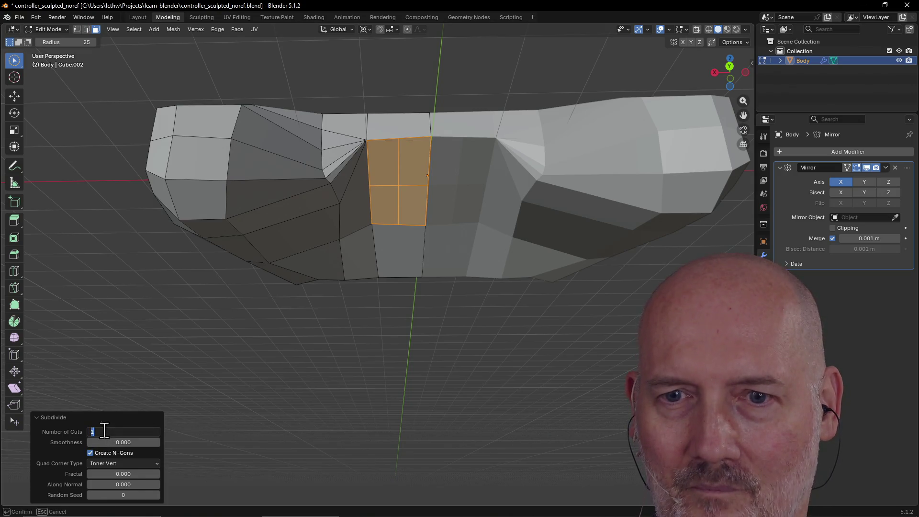
{"action": "key", "text": "Escape"}
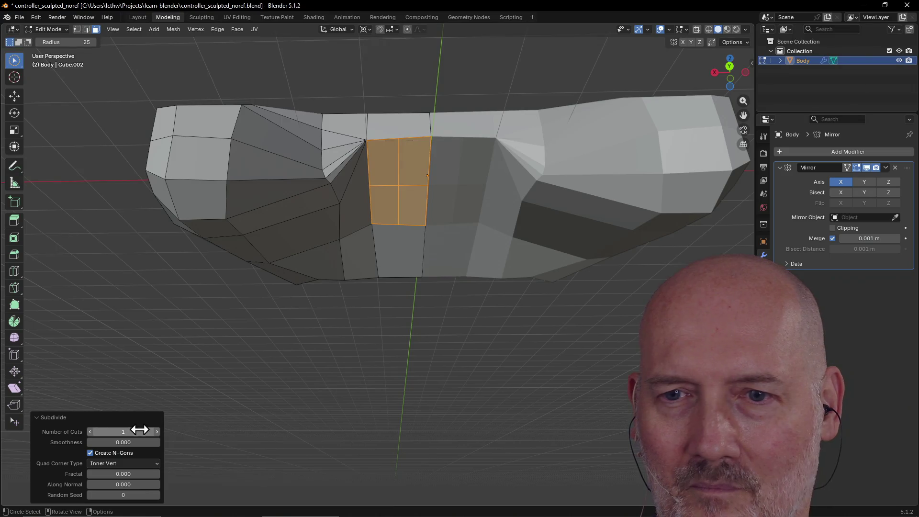
{"action": "left_click", "coordinate": [155, 432]}
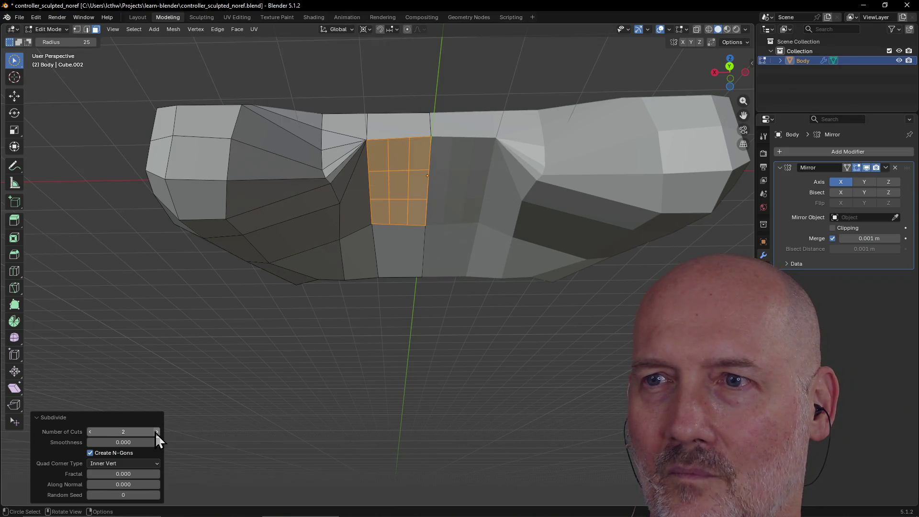
{"action": "left_click", "coordinate": [89, 432]}
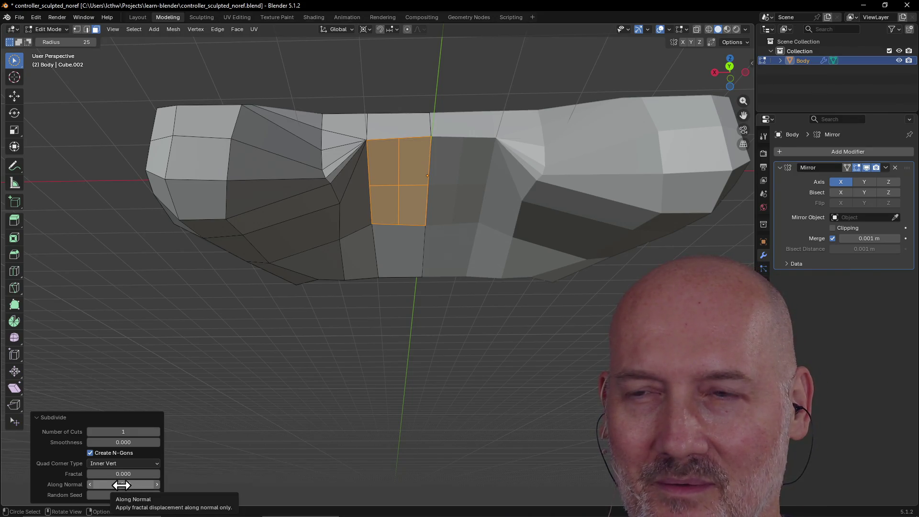
{"action": "mouse_move", "coordinate": [157, 485]}
{"action": "left_mouse_down"}
{"action": "mouse_move", "coordinate": [165, 485]}
{"action": "mouse_move", "coordinate": [87, 486]}
{"action": "left_mouse_up"}
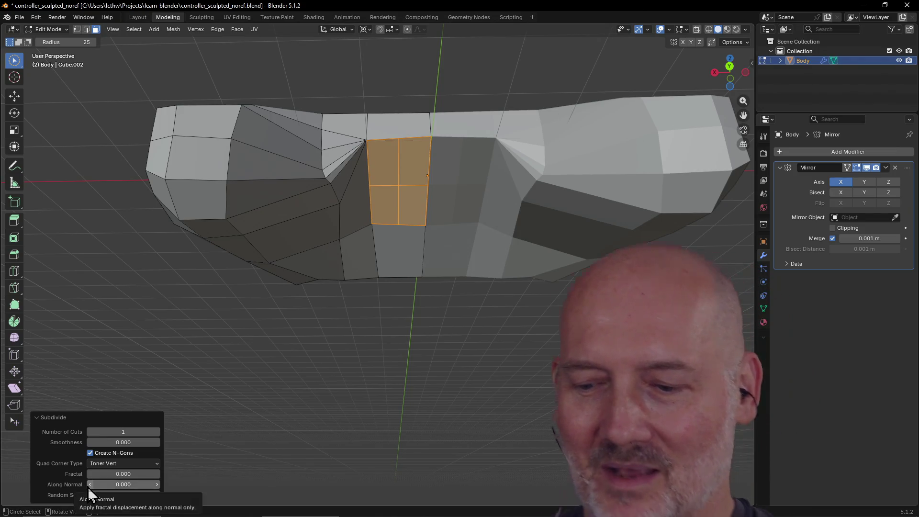
{"action": "left_click", "coordinate": [122, 485]}
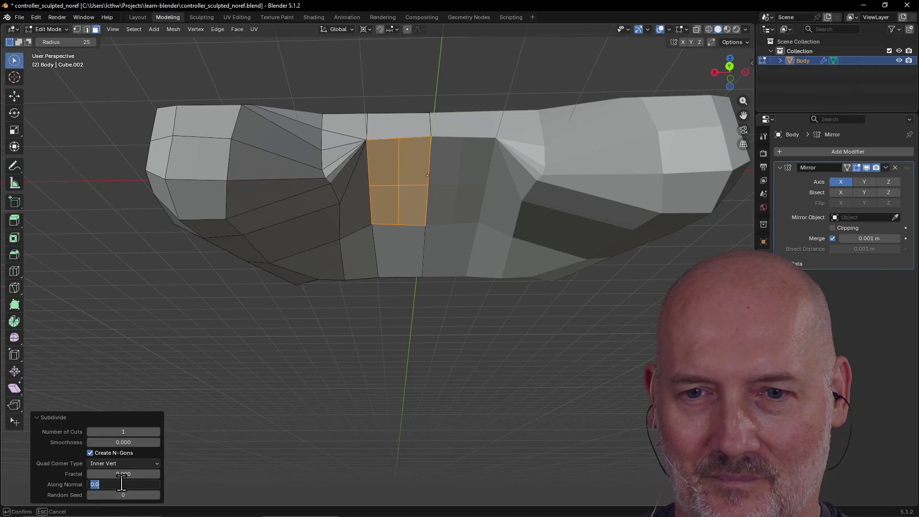
{"action": "type", "text": "100"}
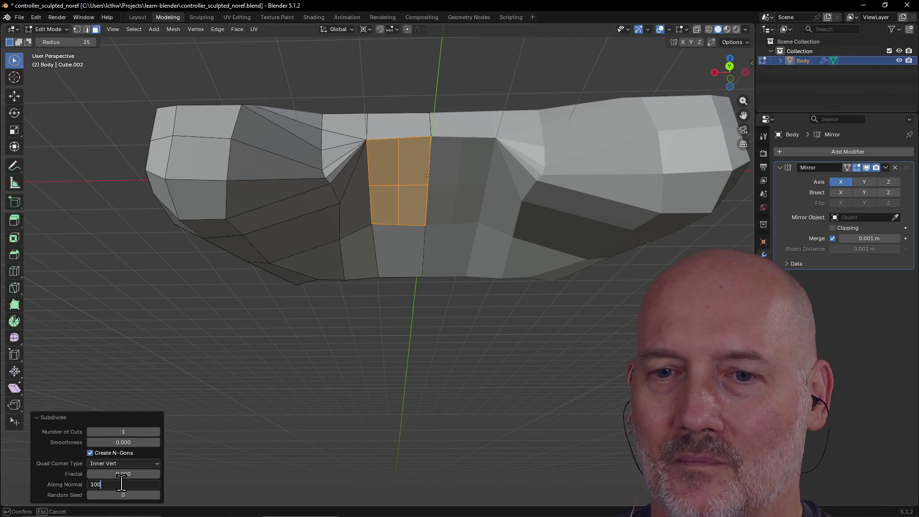
{"action": "key", "text": "Return"}
{"action": "left_click", "coordinate": [122, 482]}
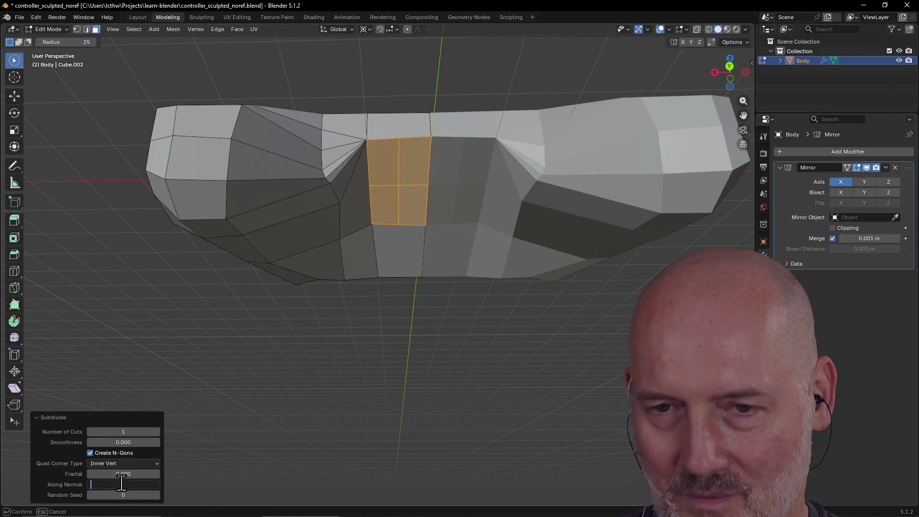
{"action": "key", "text": "Return"}
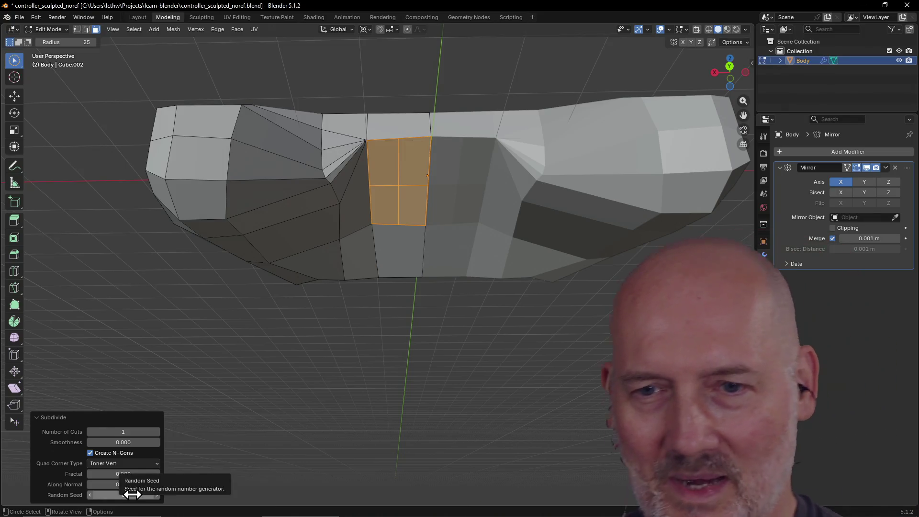
{"action": "left_click", "coordinate": [118, 442]}
{"action": "left_click", "coordinate": [85, 442]}
{"action": "mouse_move", "coordinate": [119, 442]}
{"action": "left_mouse_down"}
{"action": "mouse_move", "coordinate": [163, 442]}
{"action": "mouse_move", "coordinate": [102, 443]}
{"action": "left_mouse_up"}
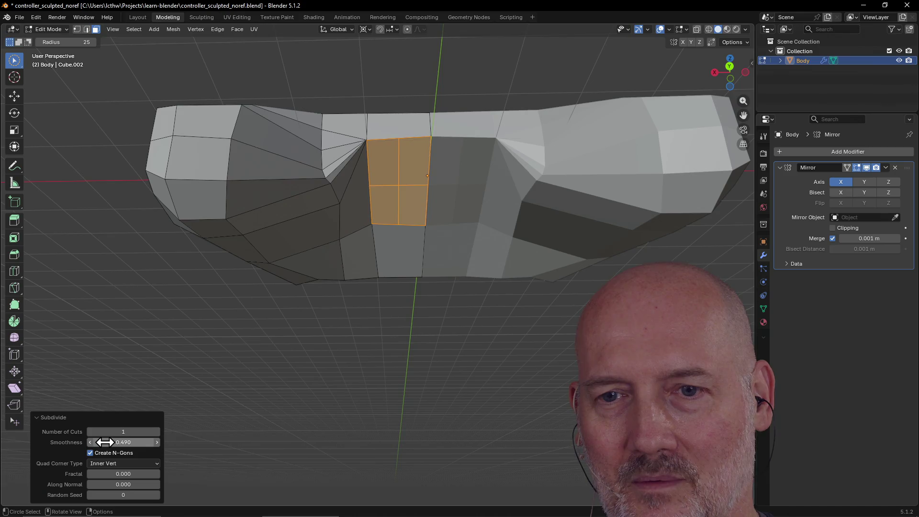
{"action": "left_click", "coordinate": [105, 442]}
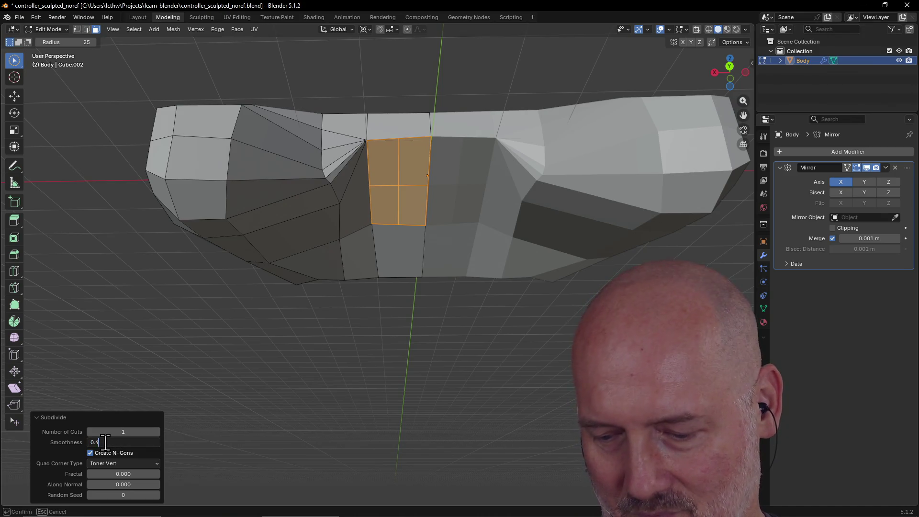
{"action": "type", "text": "0"}
{"action": "key", "text": "Return"}
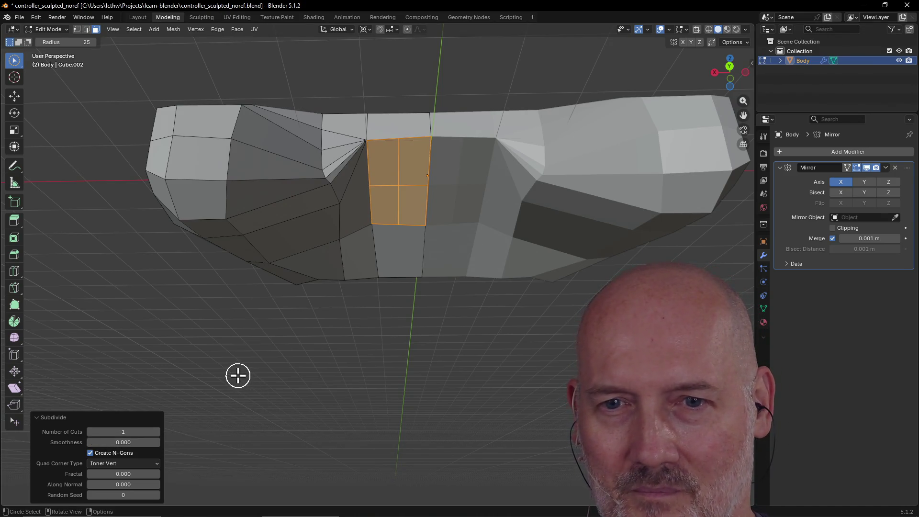
{"action": "left_click_drag", "start_coordinate": [406, 199], "coordinate": [394, 217]}
{"action": "left_click", "coordinate": [400, 185]}
{"action": "mouse_move", "coordinate": [394, 201]}
{"action": "middle_mouse_down"}
{"action": "mouse_move", "coordinate": [386, 146]}
{"action": "mouse_move", "coordinate": [375, 205]}
{"action": "mouse_move", "coordinate": [382, 230]}
{"action": "mouse_move", "coordinate": [378, 145]}
{"action": "mouse_move", "coordinate": [430, 185]}
{"action": "mouse_move", "coordinate": [341, 171]}
{"action": "mouse_move", "coordinate": [340, 181]}
{"action": "middle_mouse_up"}
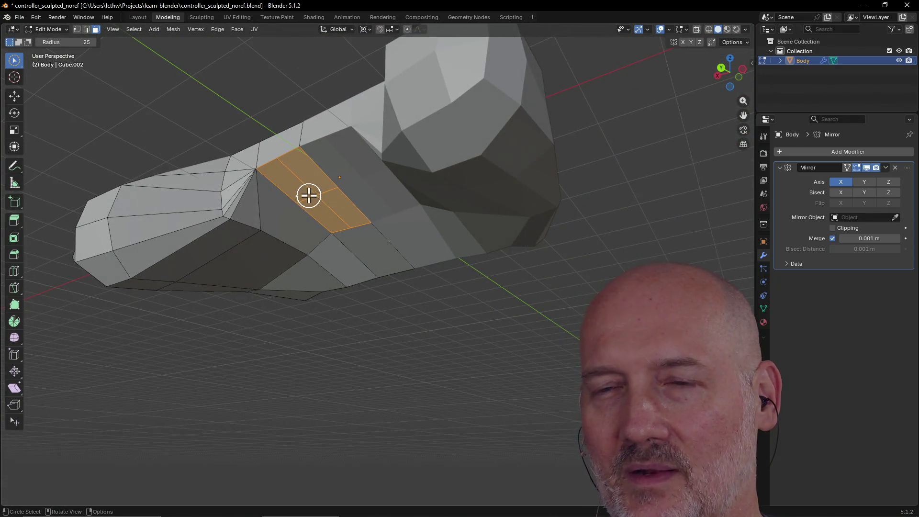